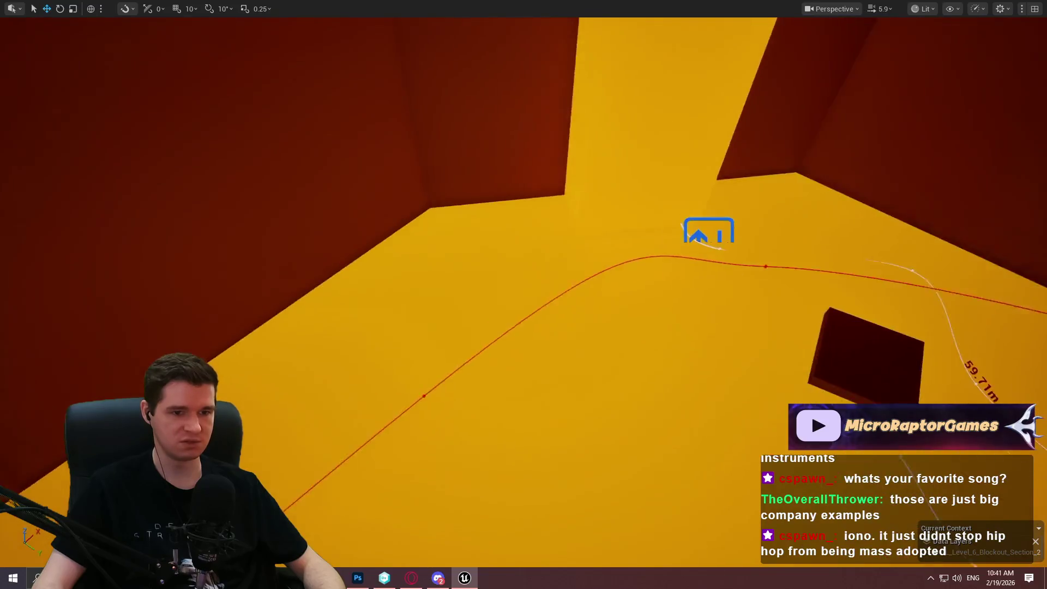
Drag a BP_MovingPlatform_Spline from the Content Browser onto the blockout floor.
key(a)
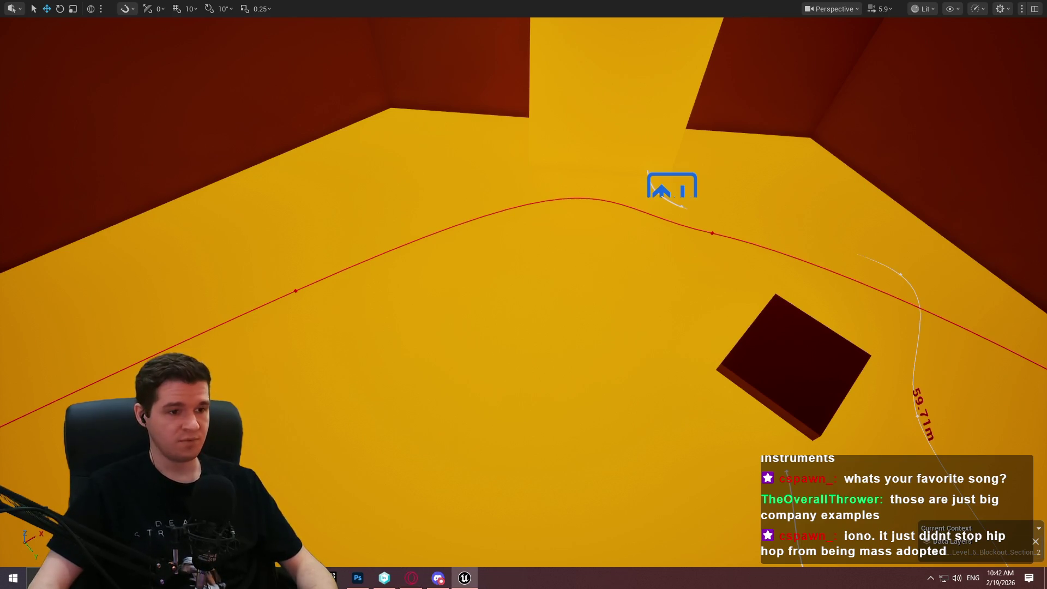
scroll(523, 294, down, 3)
scroll(541, 227, down, 2)
key(F11)
mouse_move(413, 522)
mouse_down()
mouse_move(481, 336)
mouse_move(479, 306)
mouse_up()
key(F11)
Rotate the new platform around its vertical axis and move it beside the other platform.
scroll(531, 320, up, 3)
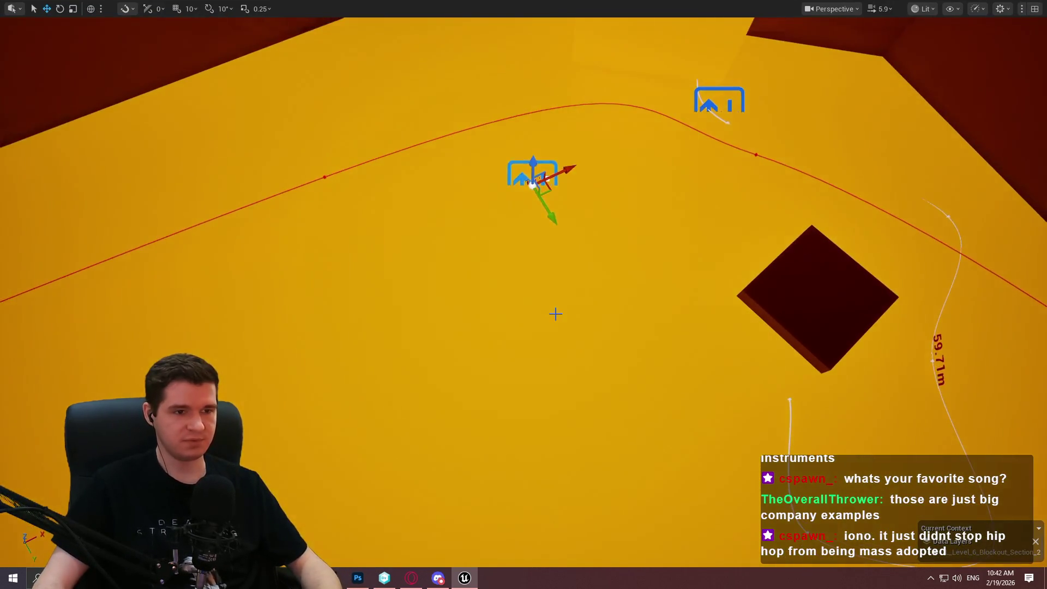
key(e)
scroll(529, 256, down, 3)
scroll(529, 256, up, 2)
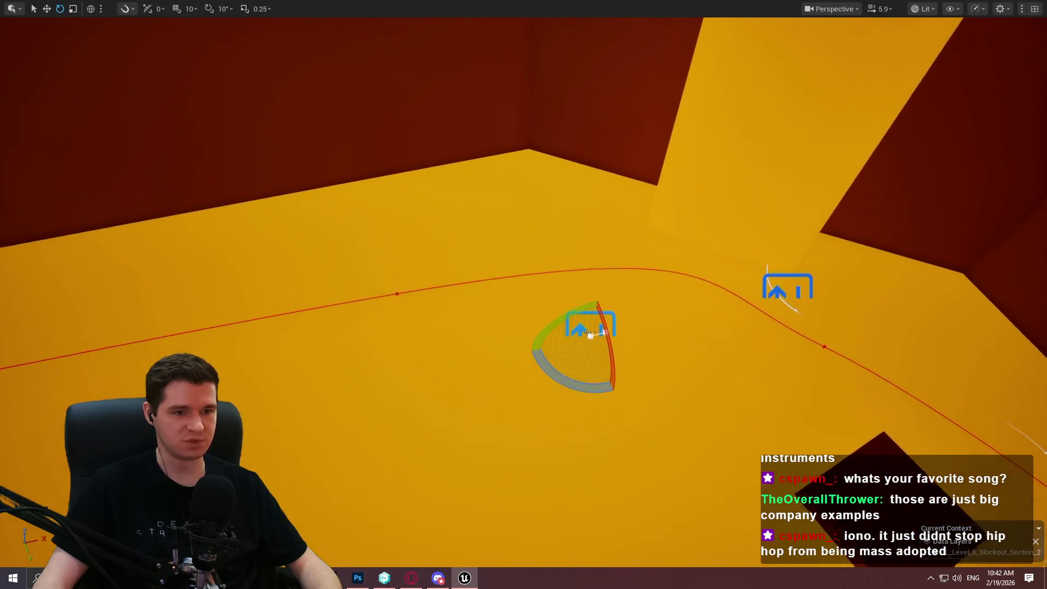
scroll(523, 294, down, 1)
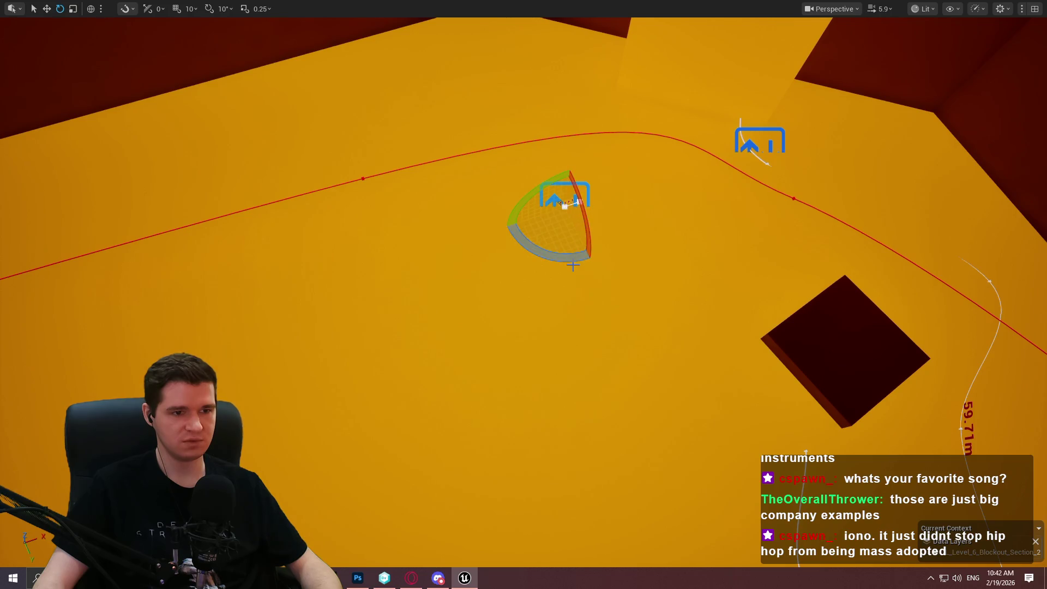
mouse_move(573, 261)
mouse_down()
mouse_move(545, 256)
mouse_move(578, 276)
mouse_move(537, 269)
mouse_up()
key(w)
mouse_move(596, 218)
mouse_down()
mouse_move(720, 130)
mouse_move(667, 163)
mouse_move(637, 272)
mouse_move(649, 269)
mouse_move(572, 276)
mouse_up()
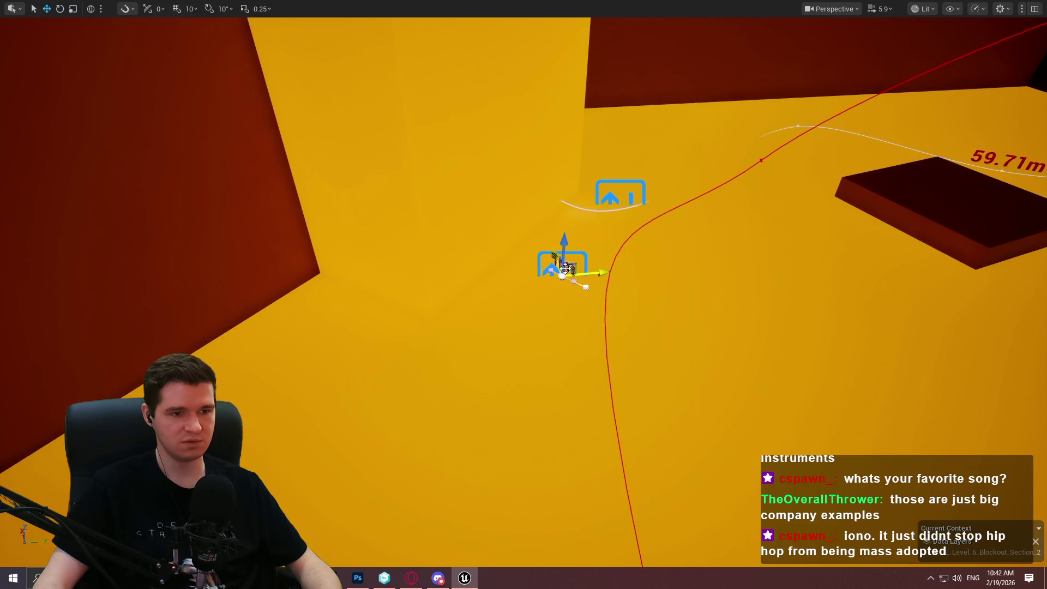
Pull out a new spline point and drag the end points to curve the path past the dark block.
mouse_move(564, 274)
mouse_down()
mouse_move(475, 233)
mouse_move(460, 102)
mouse_move(465, 155)
mouse_up()
drag(420, 99, 419, 161)
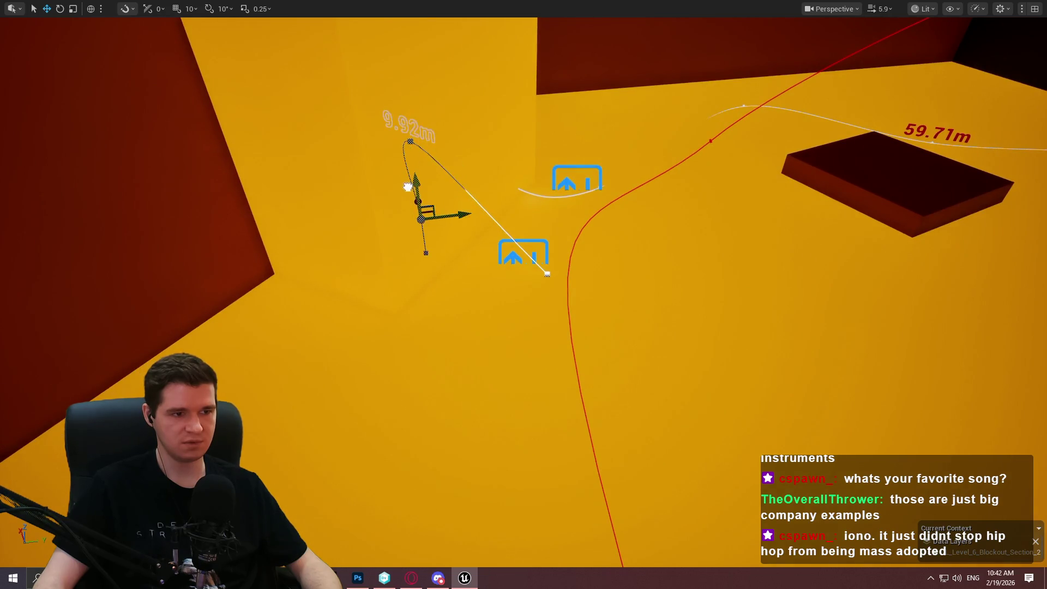
key(ctrl+z)
key(ctrl+z)
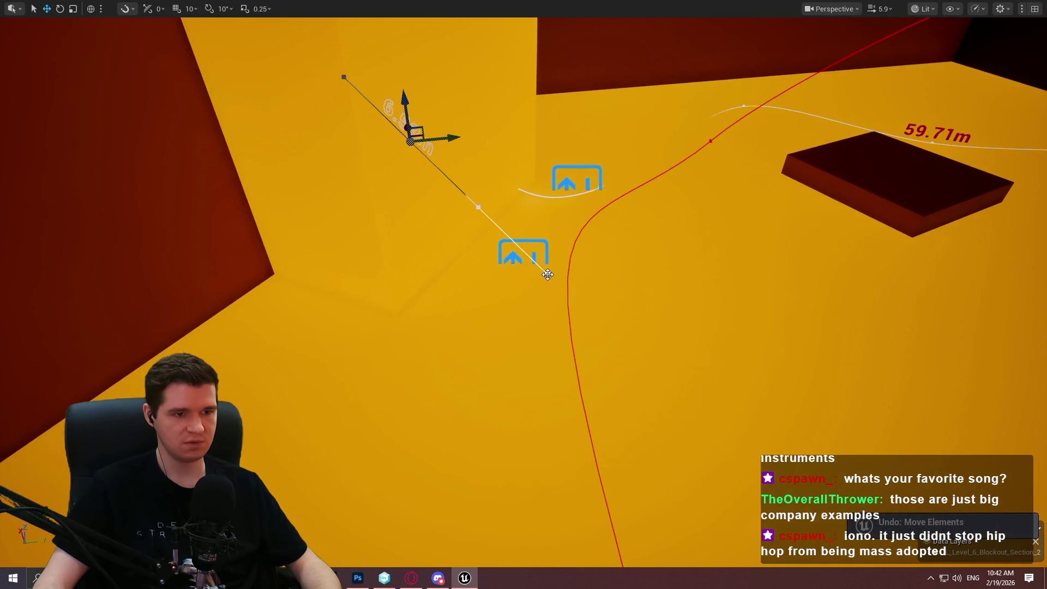
click(547, 274)
mouse_move(553, 268)
mouse_down()
mouse_move(468, 228)
mouse_move(440, 228)
mouse_move(450, 223)
mouse_up()
scroll(365, 339, up, 3)
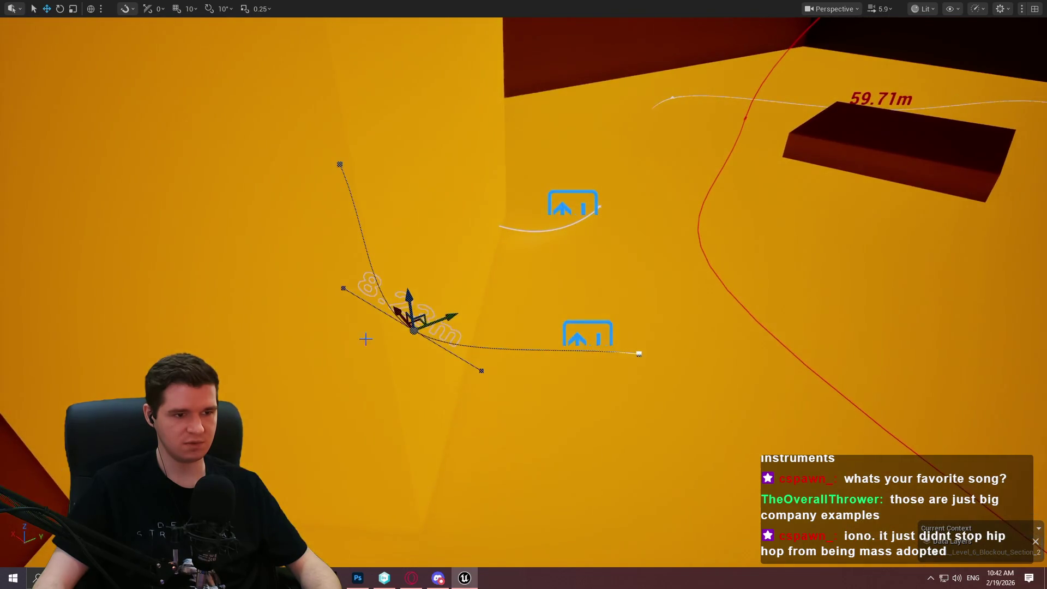
drag(419, 323, 440, 324)
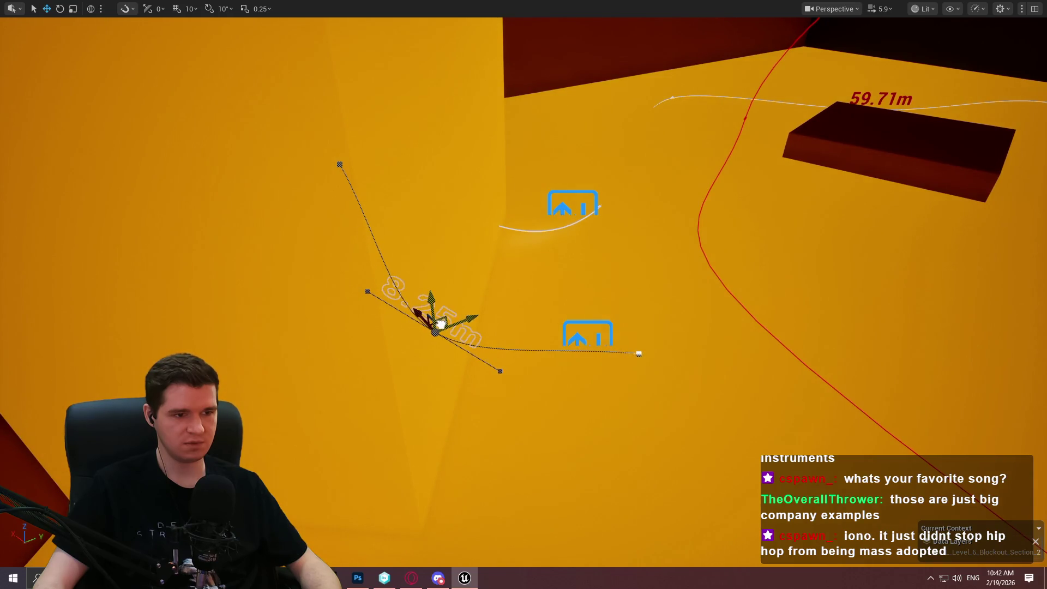
mouse_move(505, 280)
mouse_down()
mouse_move(572, 345)
mouse_move(618, 347)
mouse_move(491, 305)
mouse_move(418, 258)
mouse_move(628, 215)
mouse_move(600, 199)
mouse_move(732, 240)
mouse_move(755, 320)
mouse_move(714, 426)
mouse_up()
click(627, 347)
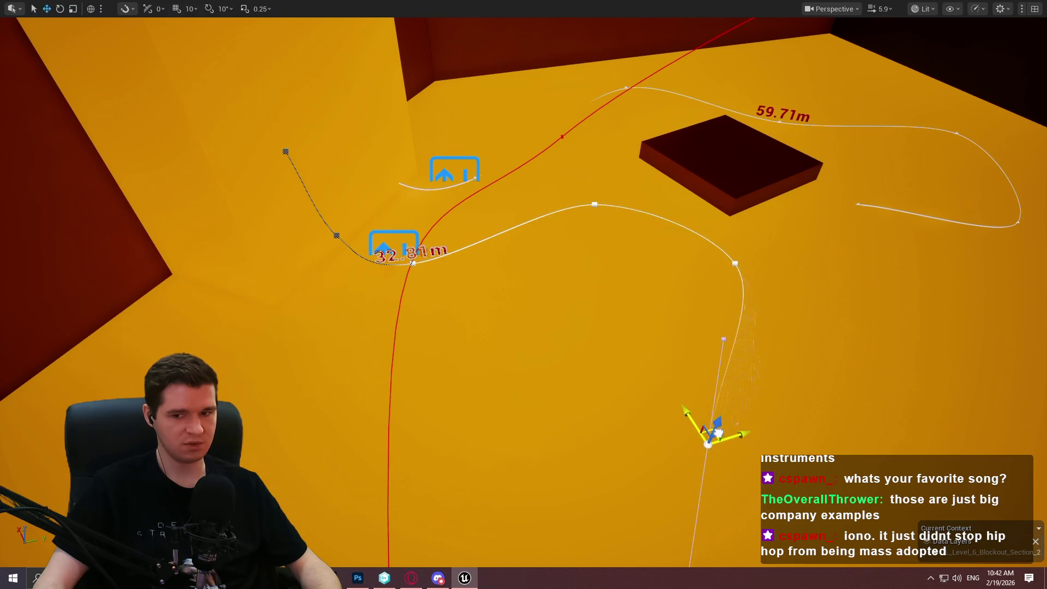
Reshape the curve and Alt-drag new spline points leftward along the far wall.
scroll(725, 420, up, 5)
scroll(593, 396, down, 5)
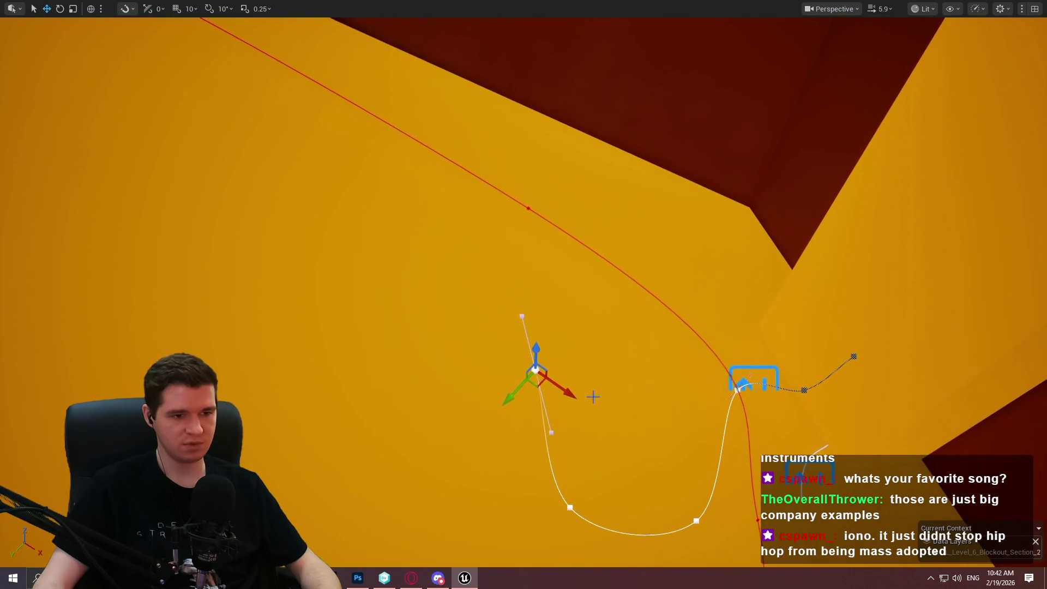
mouse_move(536, 387)
mouse_down()
mouse_move(627, 314)
mouse_move(603, 310)
mouse_move(594, 346)
mouse_up()
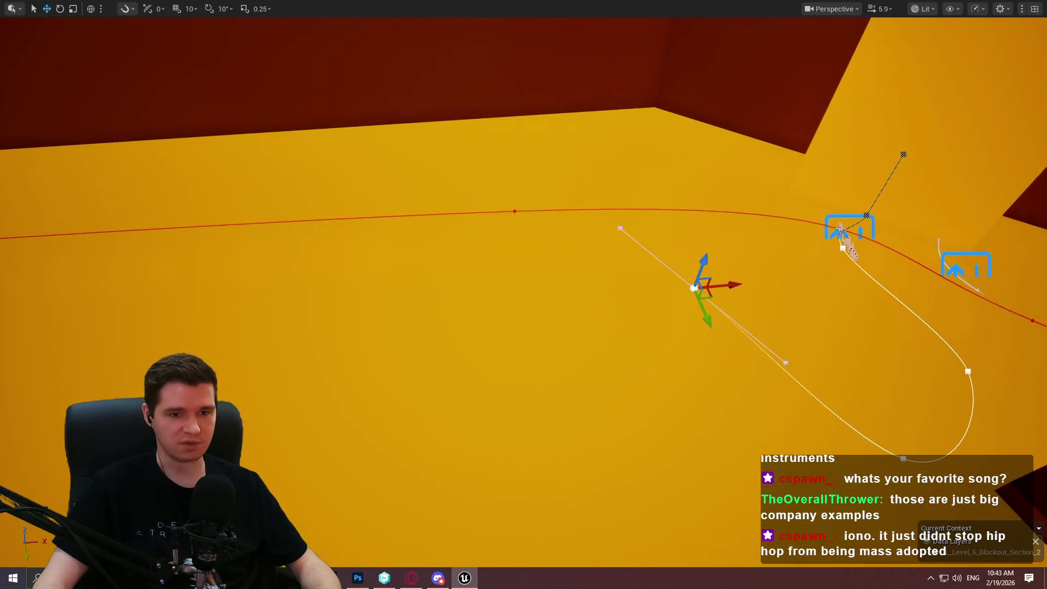
mouse_move(710, 297)
mouse_down()
mouse_move(470, 170)
mouse_move(512, 166)
mouse_move(548, 184)
mouse_move(533, 161)
mouse_move(235, 160)
mouse_up()
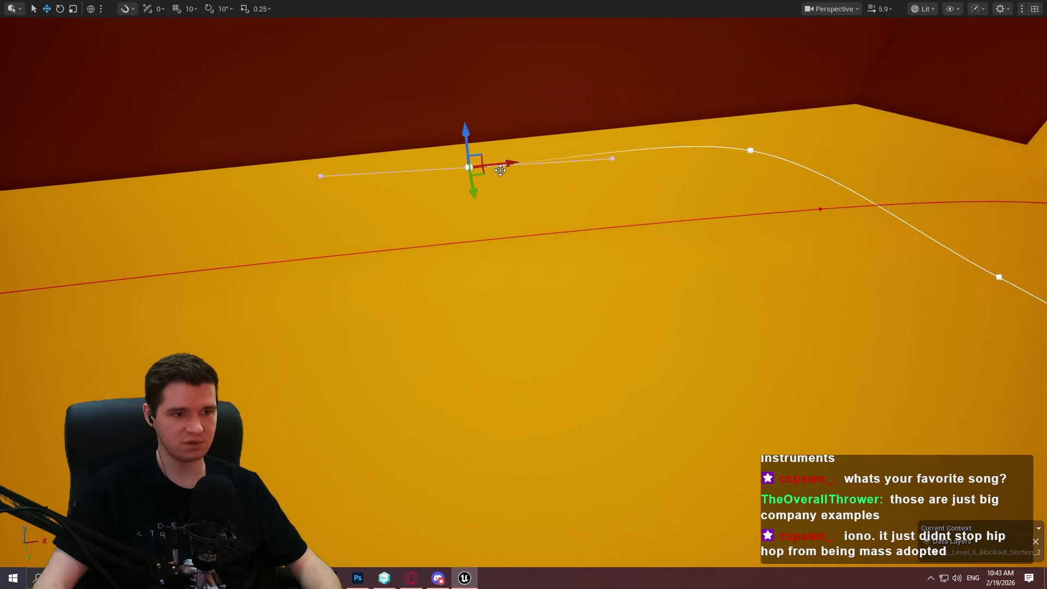
mouse_move(483, 174)
mouse_down()
mouse_move(216, 200)
mouse_move(344, 245)
mouse_move(408, 230)
mouse_move(374, 245)
mouse_move(393, 216)
mouse_move(210, 198)
mouse_move(352, 220)
mouse_move(320, 239)
mouse_move(186, 202)
mouse_move(79, 203)
mouse_move(75, 212)
mouse_up()
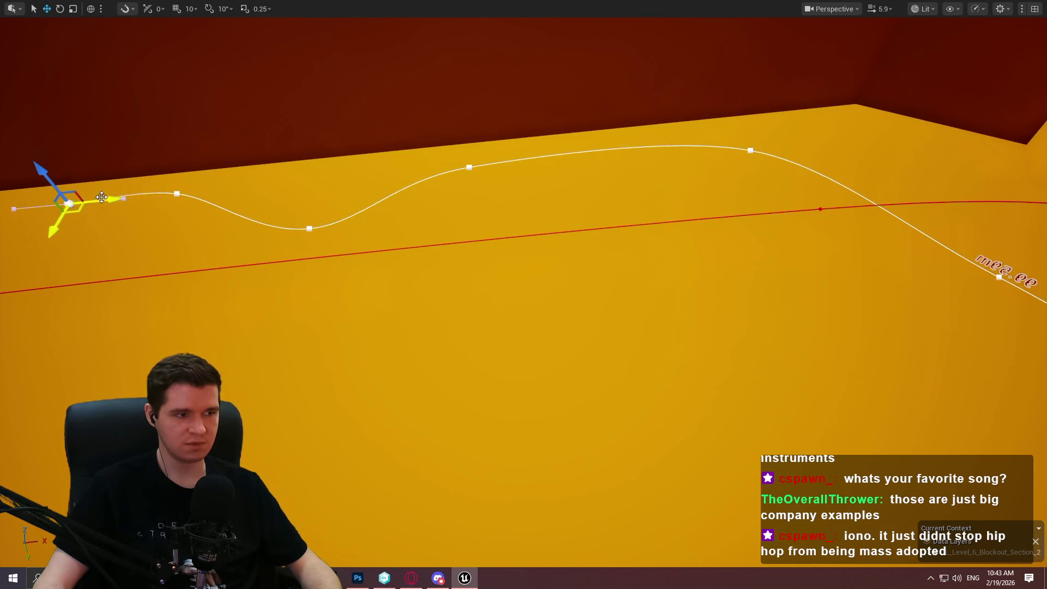
Slide the wall-side spline points further left and pull back to see the whole path.
key(f)
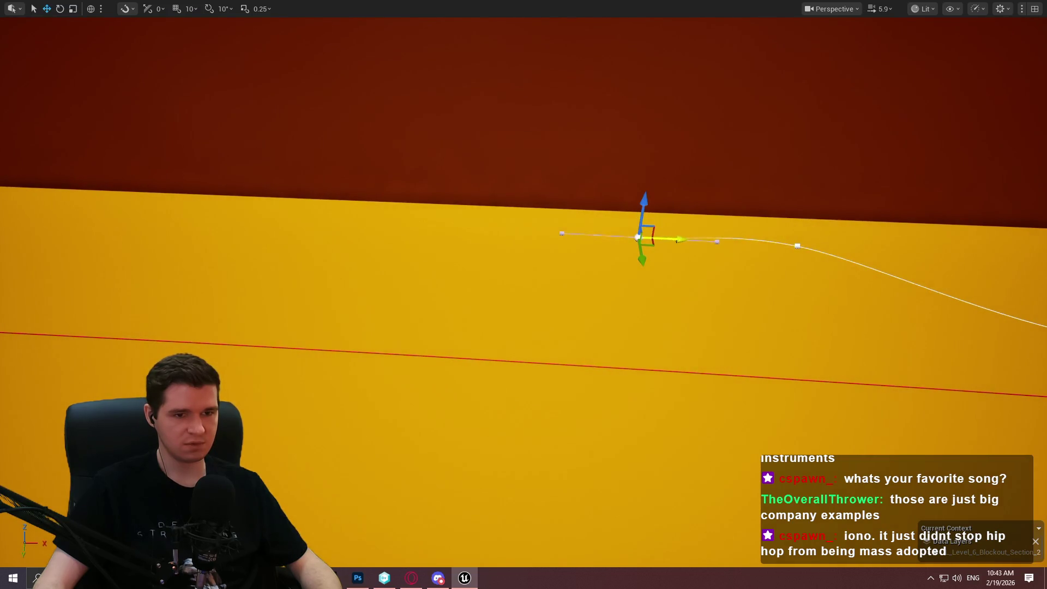
drag(673, 238, 524, 232)
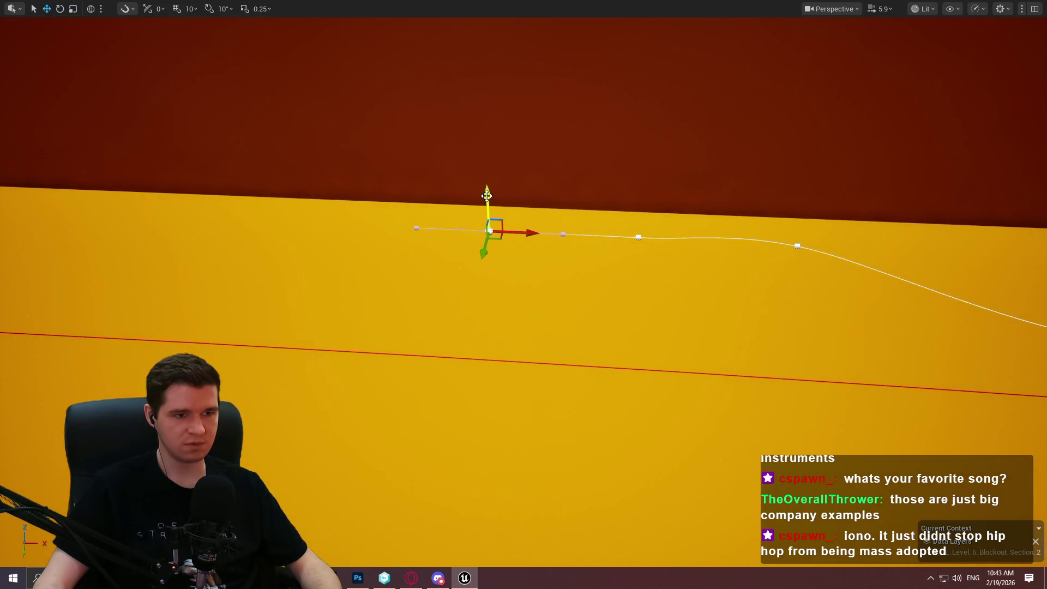
mouse_move(486, 195)
mouse_down()
mouse_move(458, 234)
mouse_move(453, 195)
mouse_up()
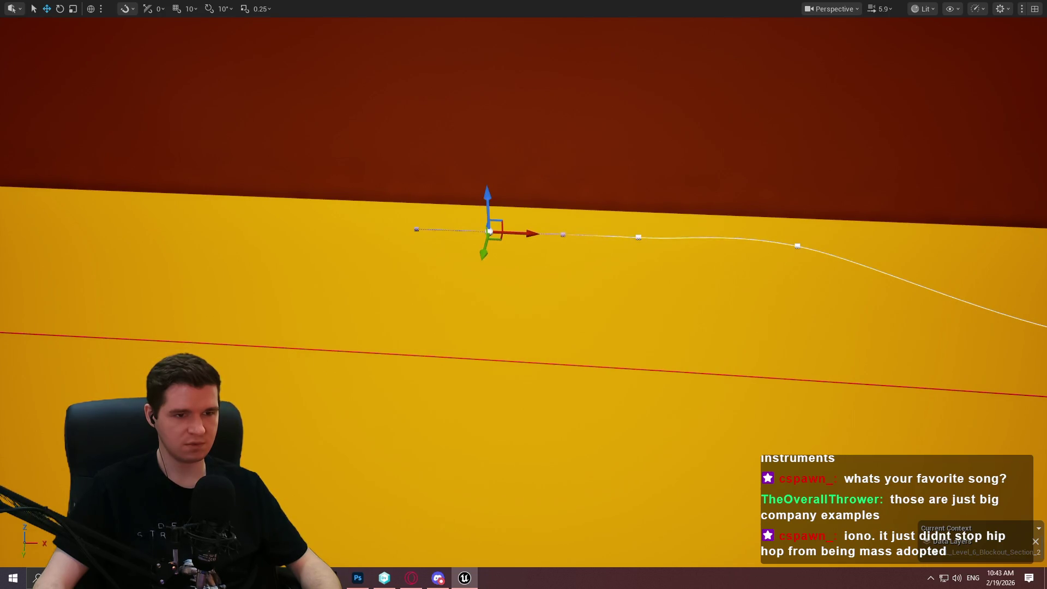
click(638, 237)
mouse_move(627, 236)
mouse_down()
mouse_move(412, 225)
mouse_move(388, 210)
mouse_move(393, 222)
mouse_up()
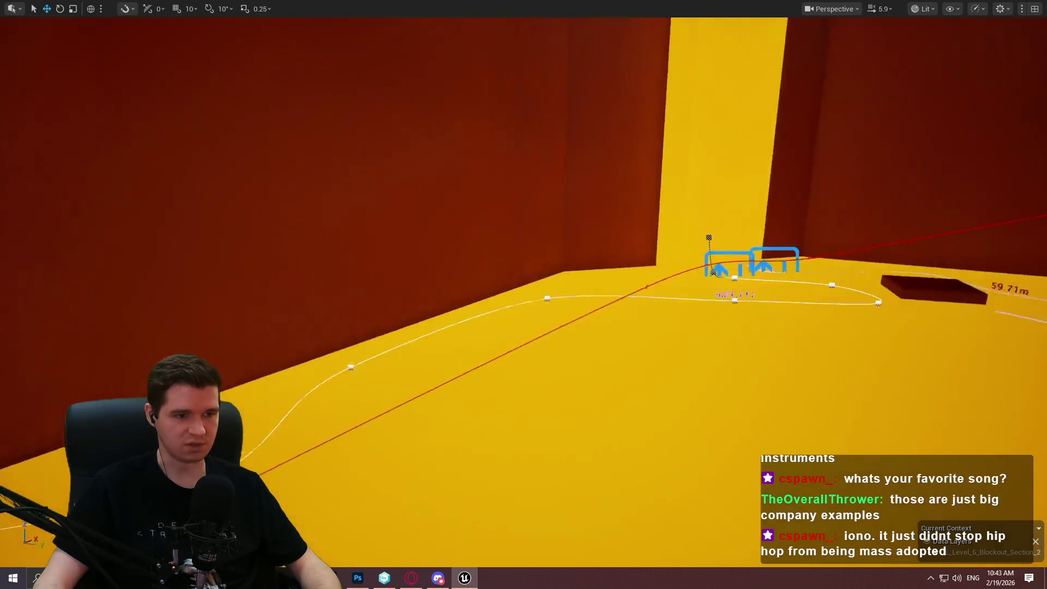
mouse_move(523, 294)
mouse_down()
mouse_move(392, 294)
mouse_move(524, 293)
mouse_move(515, 283)
mouse_move(515, 330)
mouse_move(474, 295)
mouse_move(475, 332)
mouse_move(466, 324)
mouse_move(517, 316)
mouse_move(549, 246)
mouse_up()
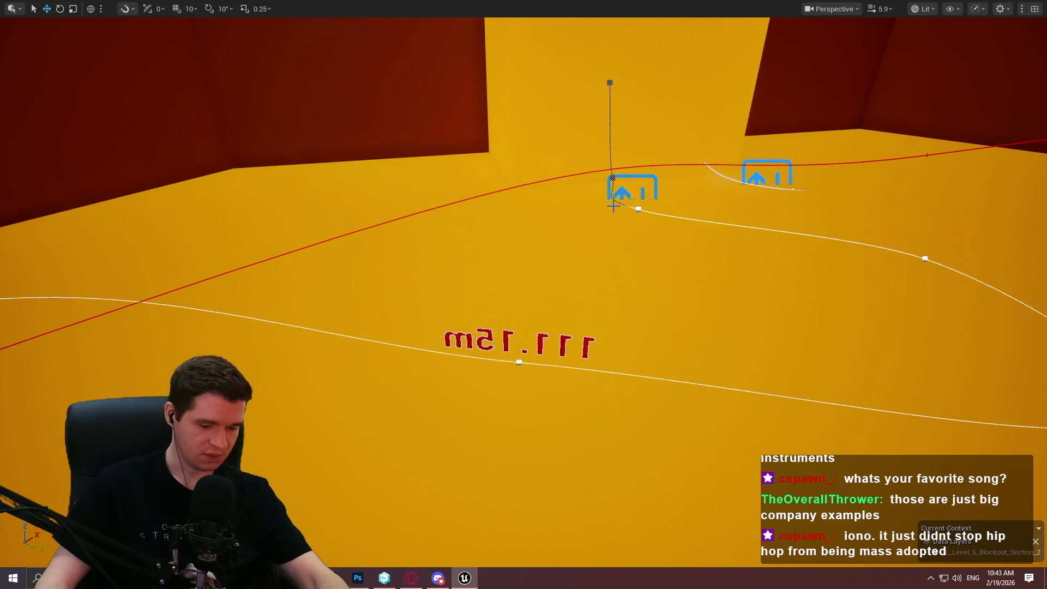
Select the new platform and set MovingActorRotationType to FollowSpline and MetersPerSecond to 3.
click(603, 222)
click(625, 193)
key(F11)
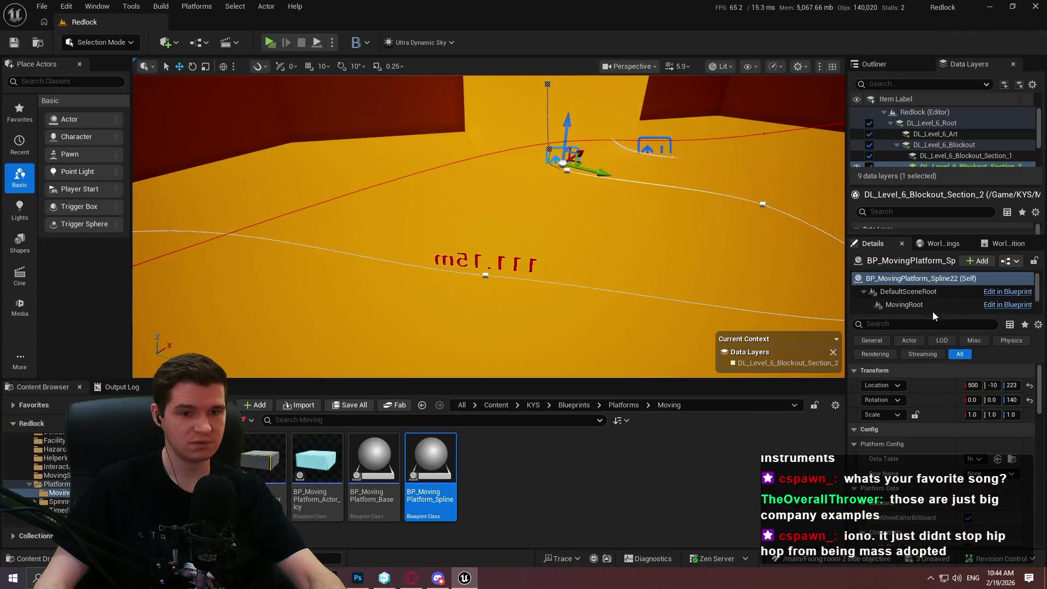
scroll(924, 433, down, 3)
scroll(921, 444, down, 2)
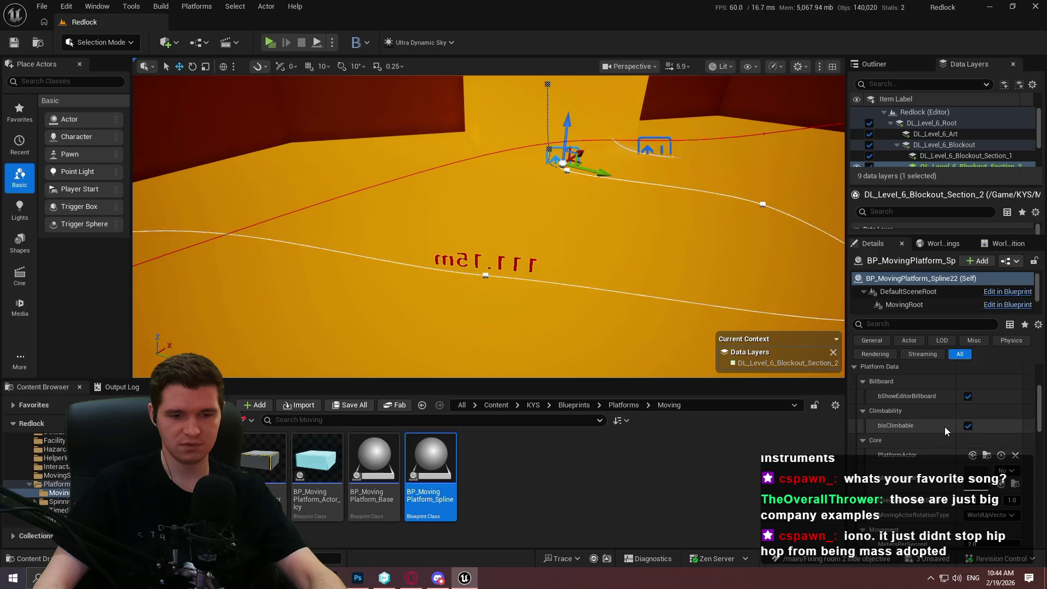
scroll(947, 436, down, 3)
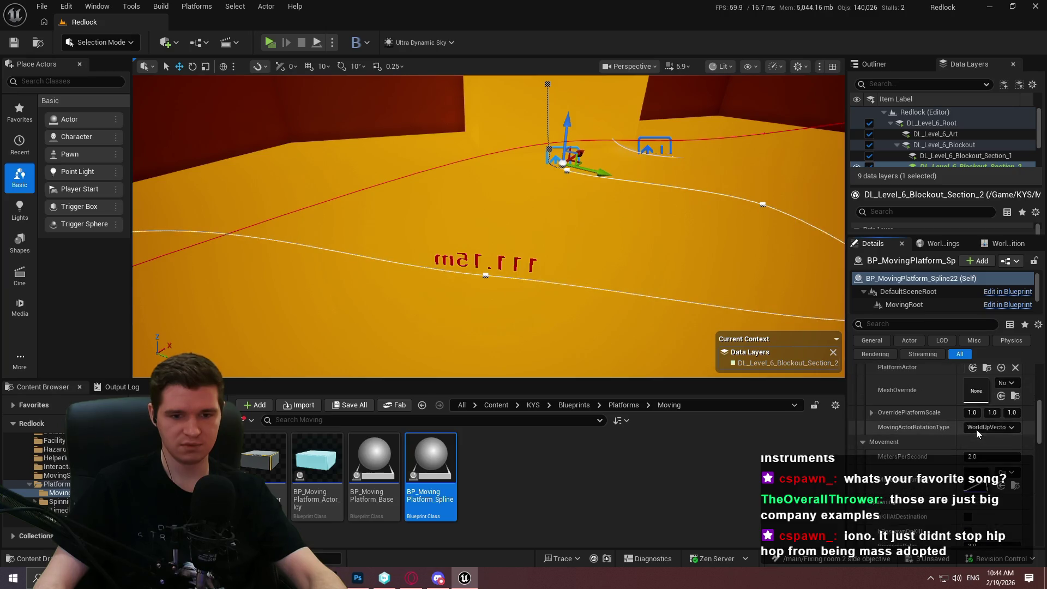
click(988, 426)
click(984, 452)
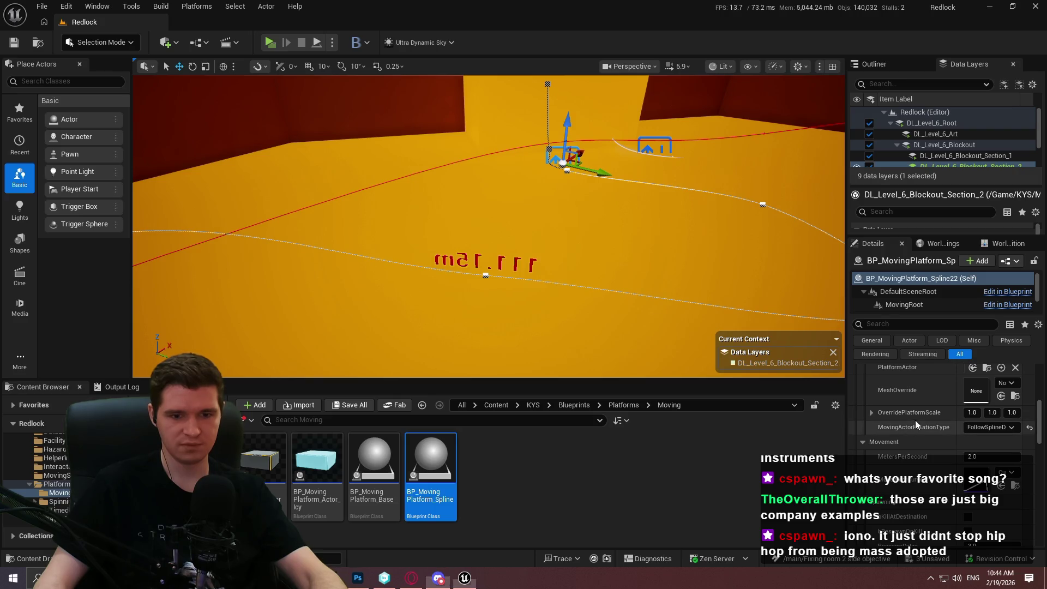
scroll(927, 436, down, 2)
click(996, 405)
text(3)
key(Return)
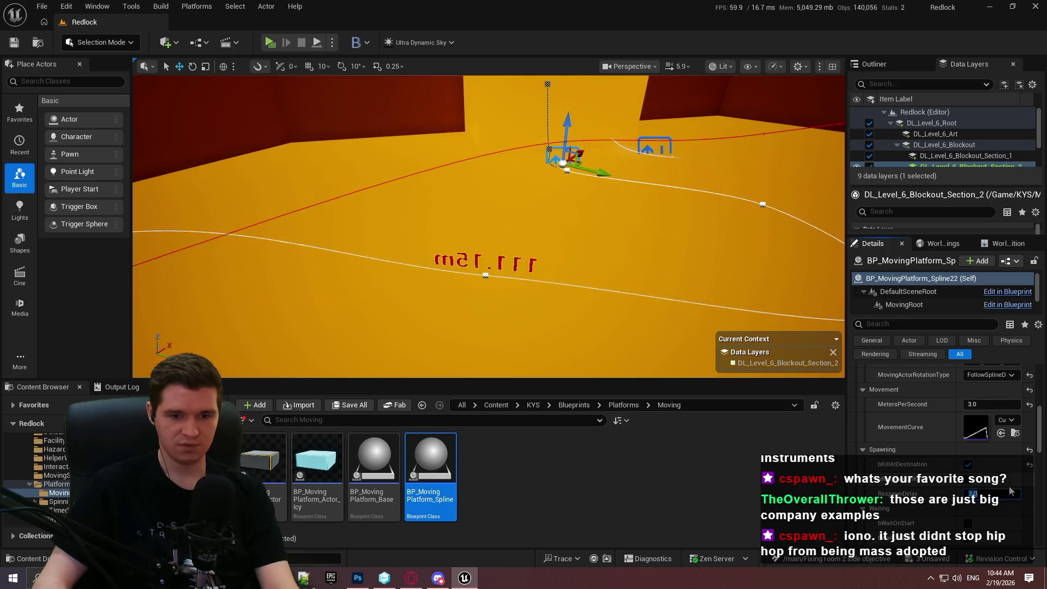
Enable bWaitOnStart and change the MovingPlatformID's last digit to 2.
scroll(948, 464, down, 3)
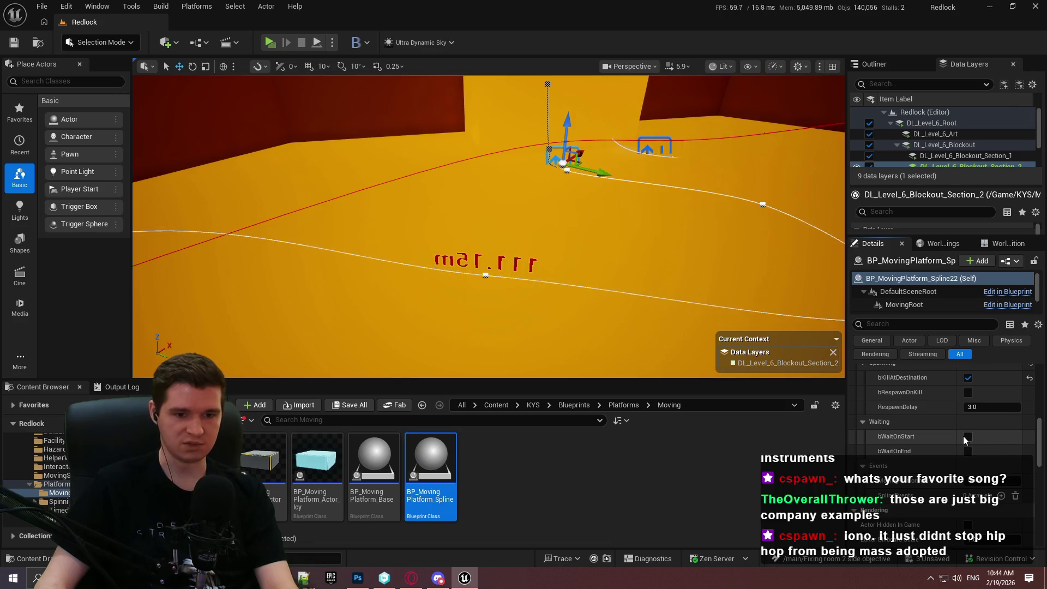
click(967, 436)
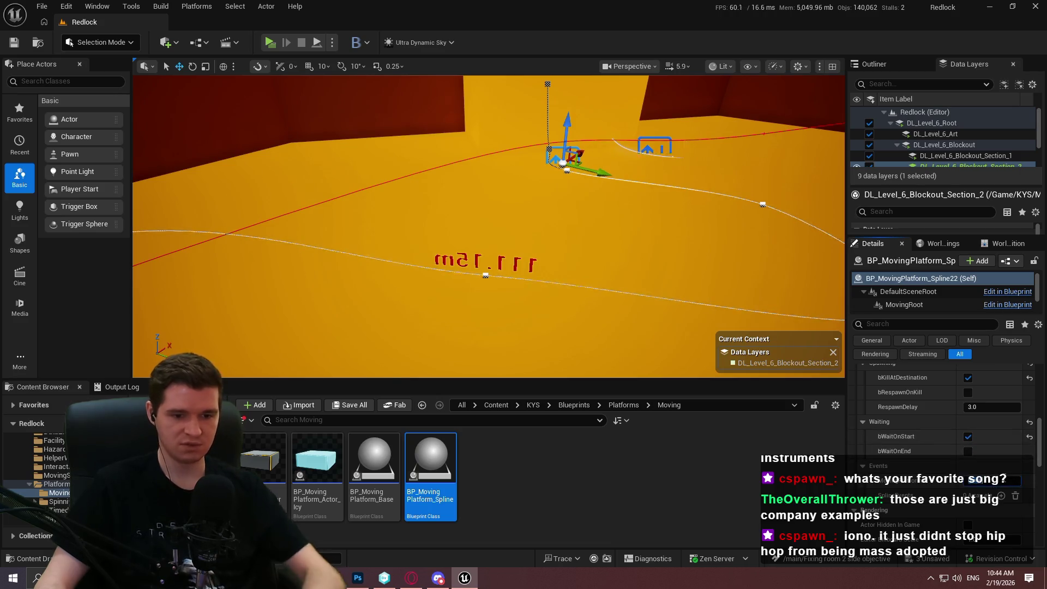
key(BackSpace)
text(2)
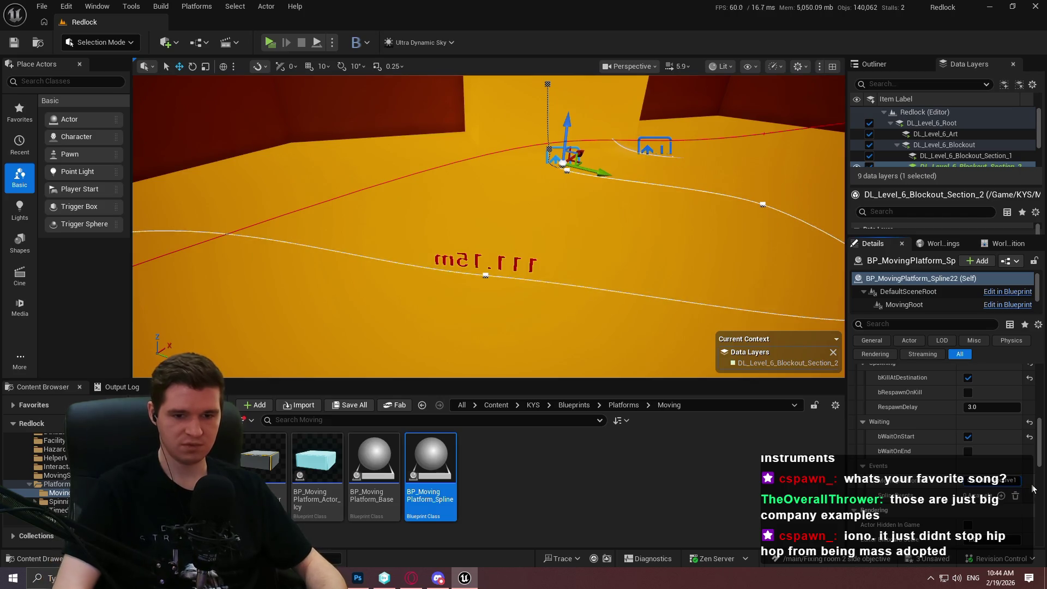
key(Return)
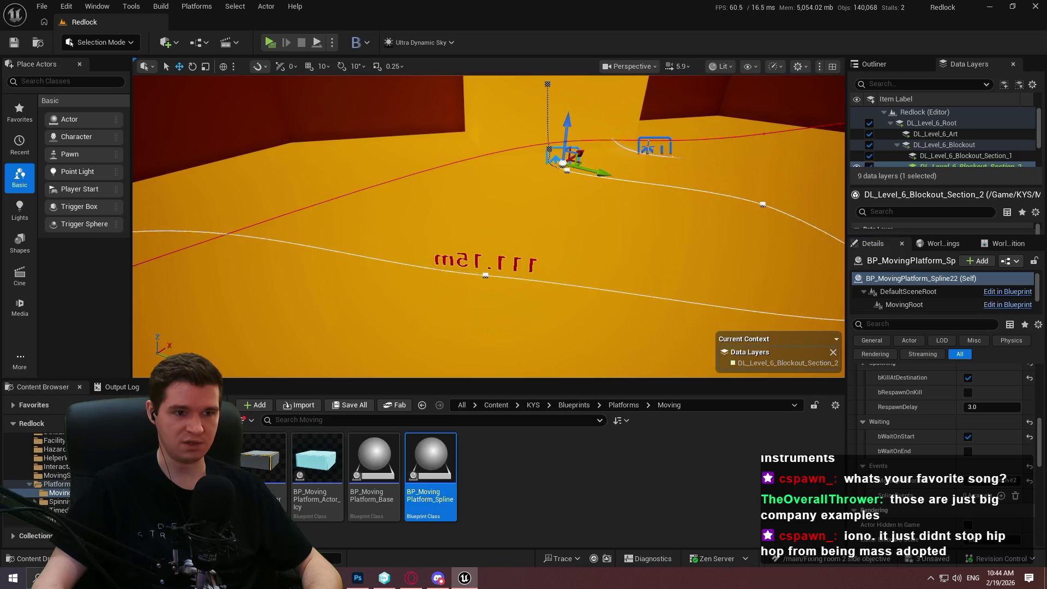
click(653, 147)
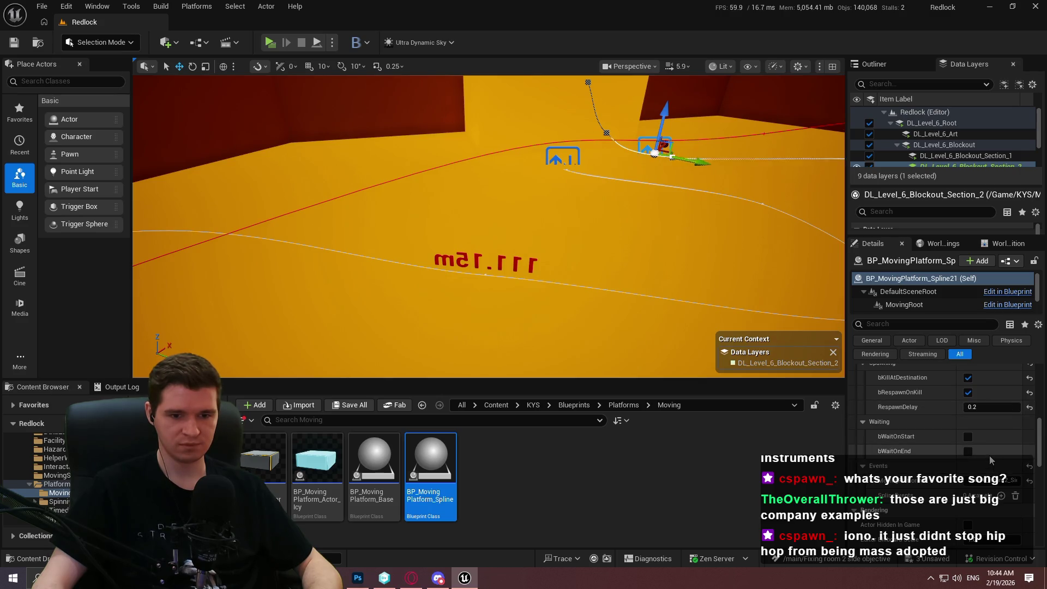
Add a spline event at Index[0] with Objective2 as its ChildrenIDs entry.
click(1001, 496)
scroll(952, 495, down, 3)
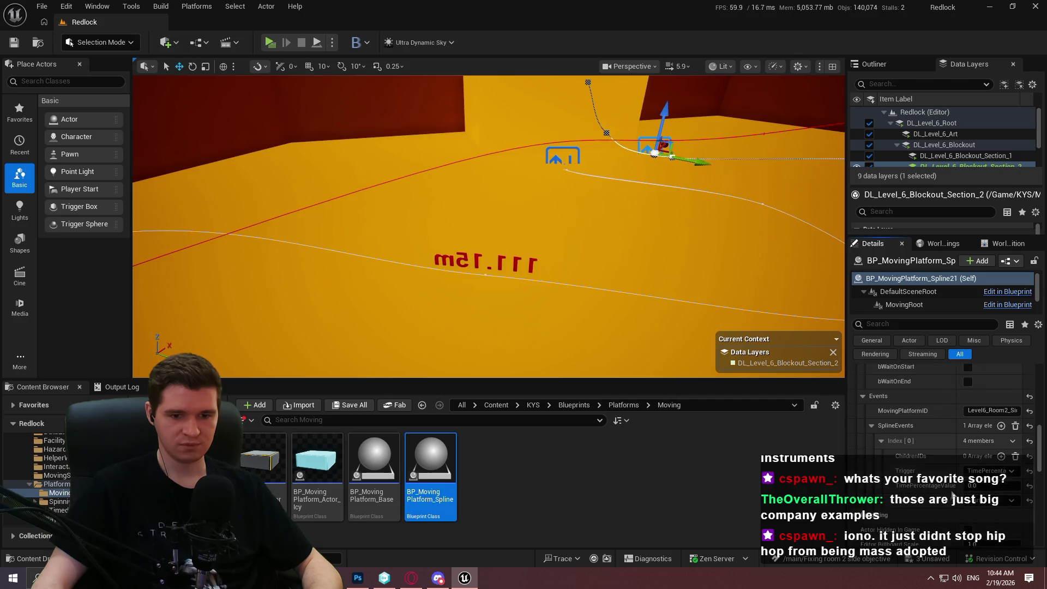
scroll(953, 495, down, 1)
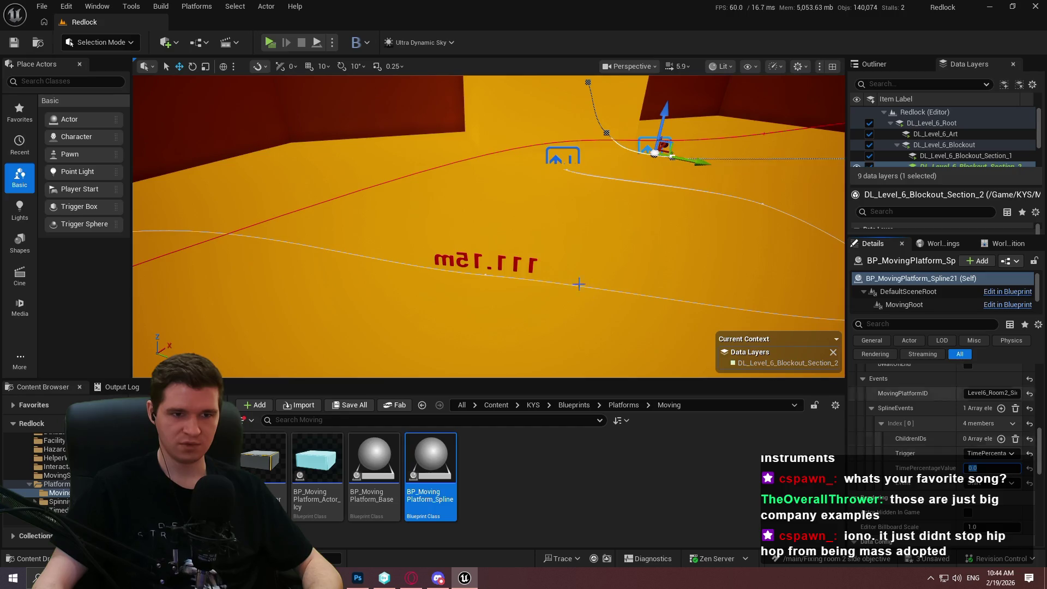
drag(578, 284, 579, 311)
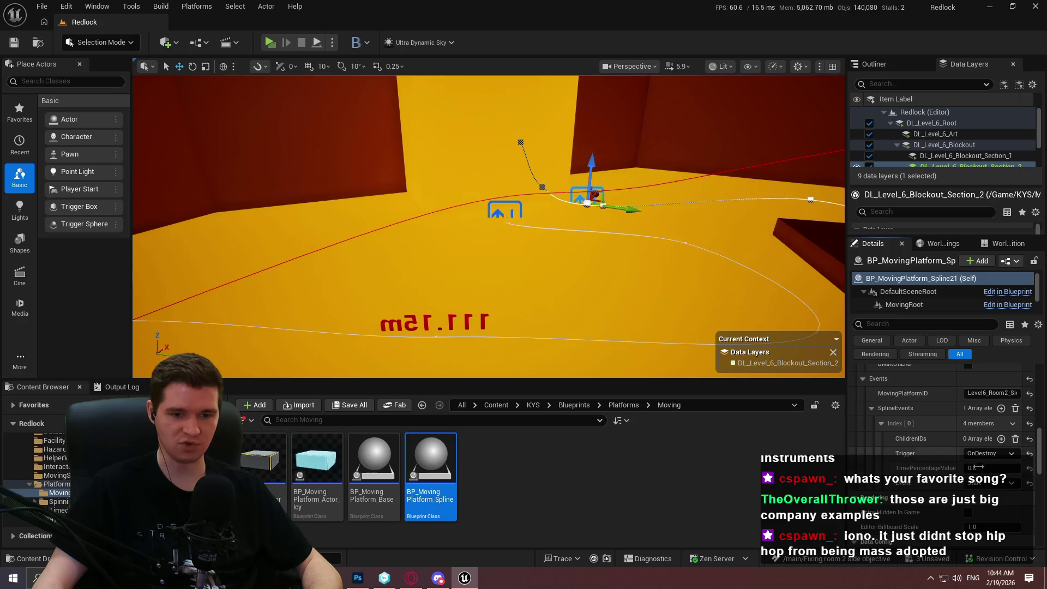
click(1001, 438)
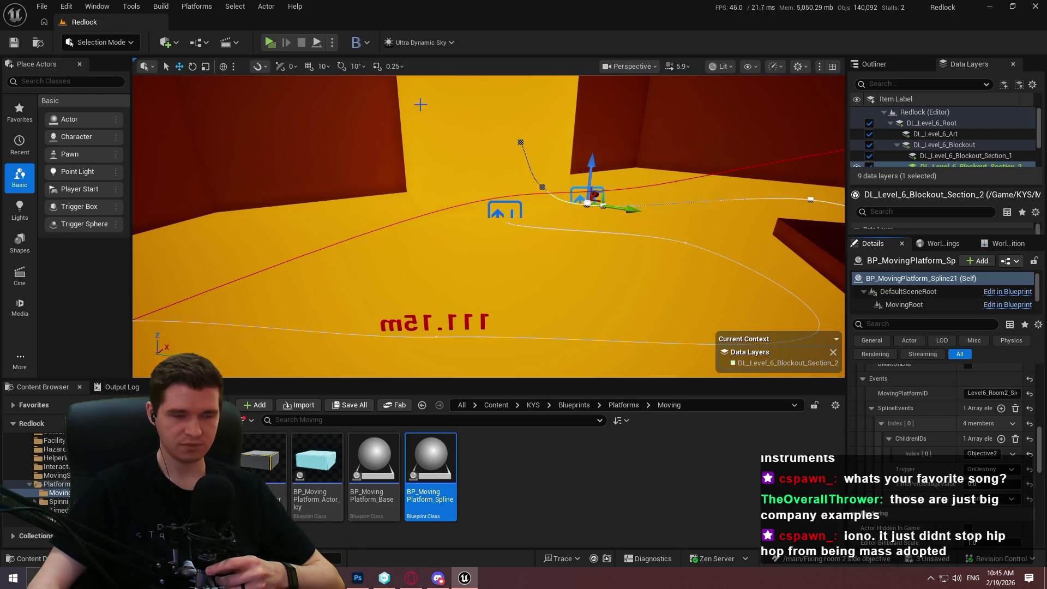
Save every unsaved change with File > Save All.
click(43, 7)
click(108, 166)
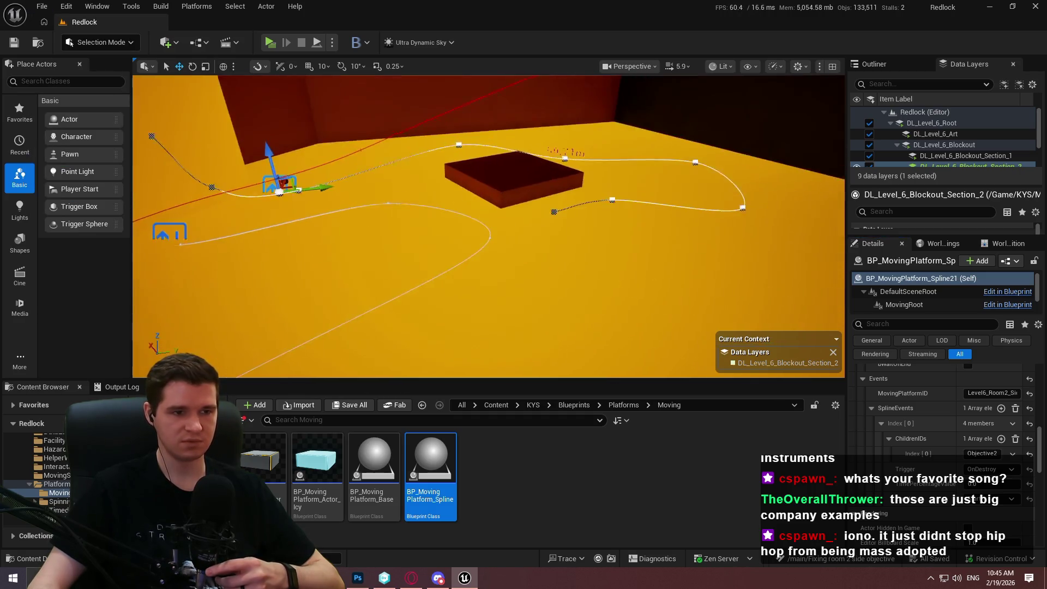
key(F11)
right_click(583, 184)
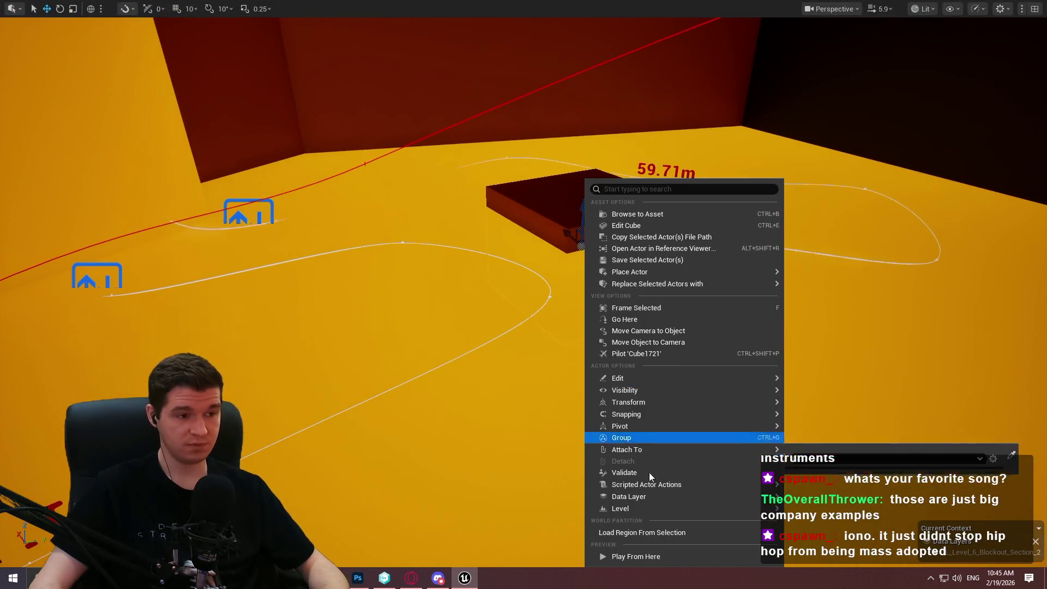
Play the level from the box with Play From Here and walk the mannequin to the dark platform.
click(666, 551)
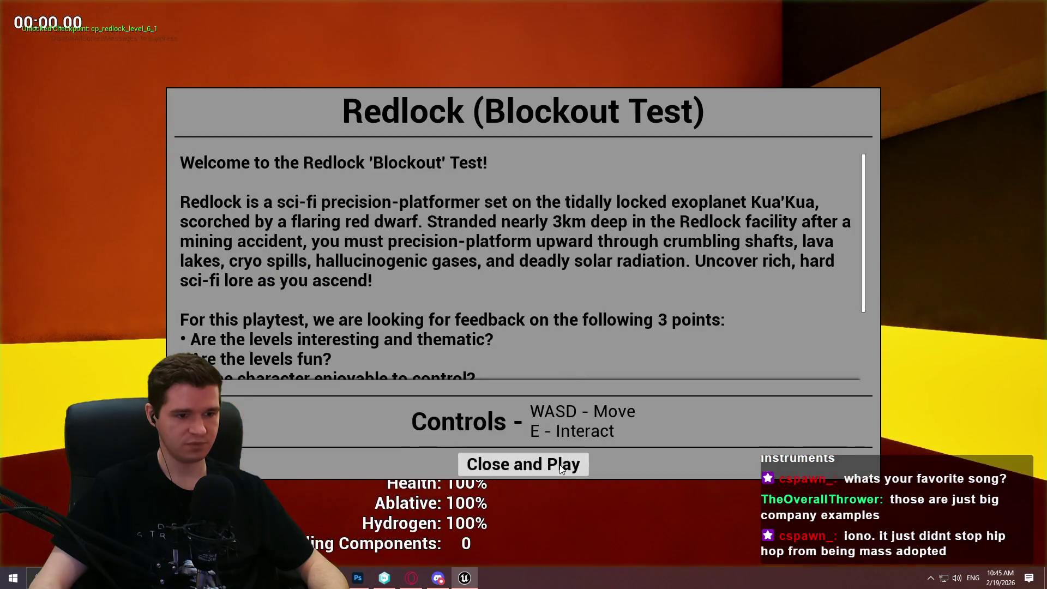
click(523, 464)
key(w)
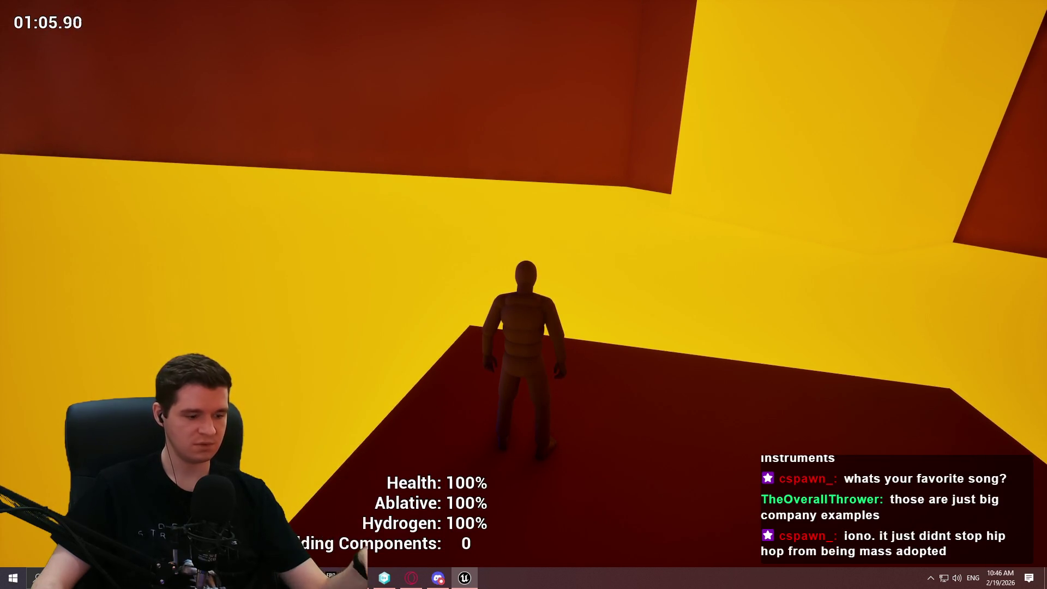
Stop the playtest, then give BP_MovingPlatform_Spline22 bRespawnOnKill and an edited RespawnDelay.
key(Escape)
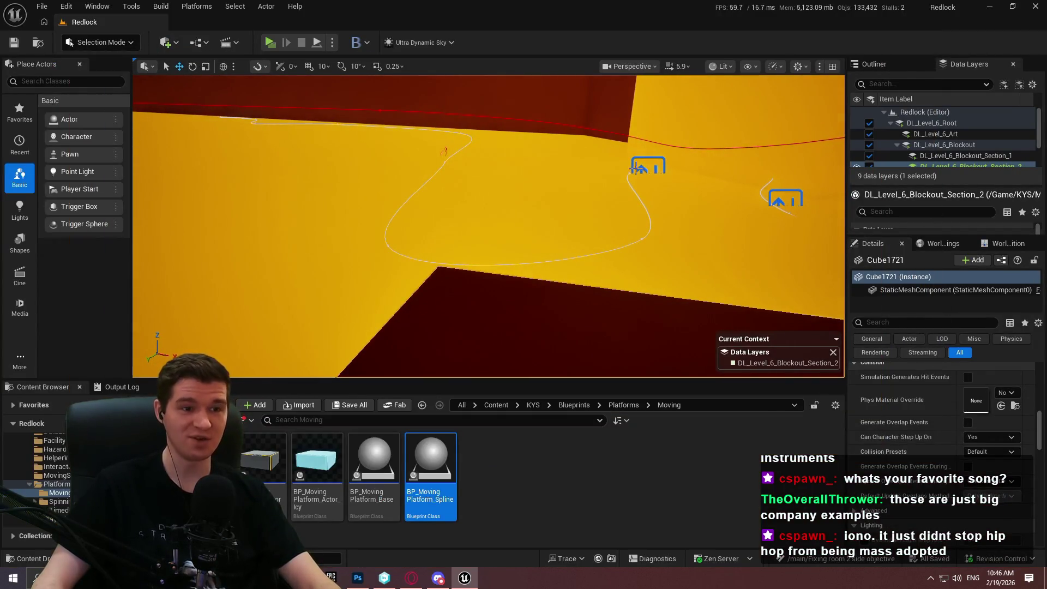
click(634, 168)
scroll(945, 414, up, 4)
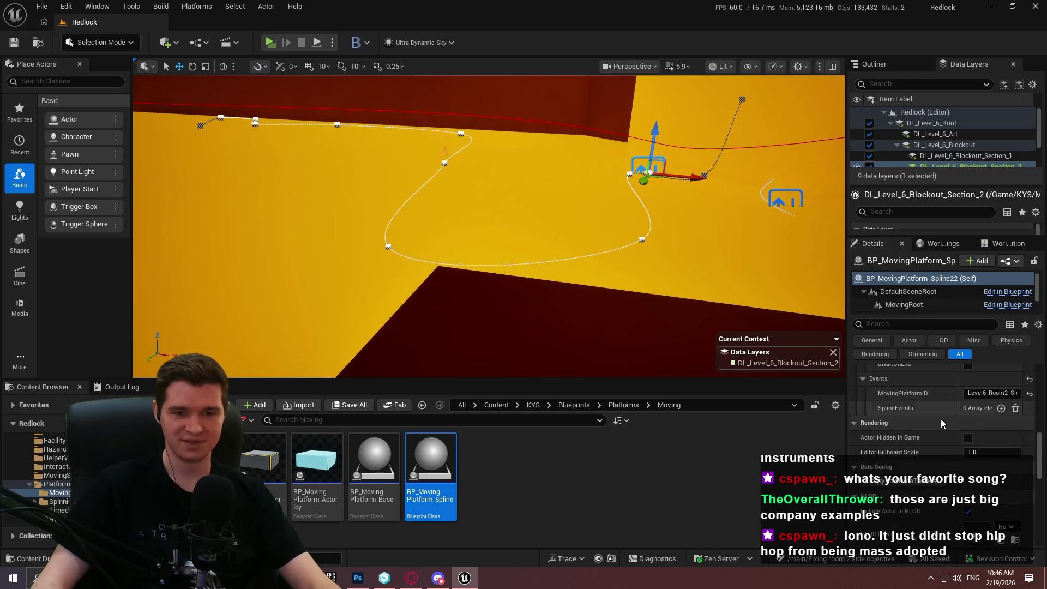
scroll(965, 398, up, 1)
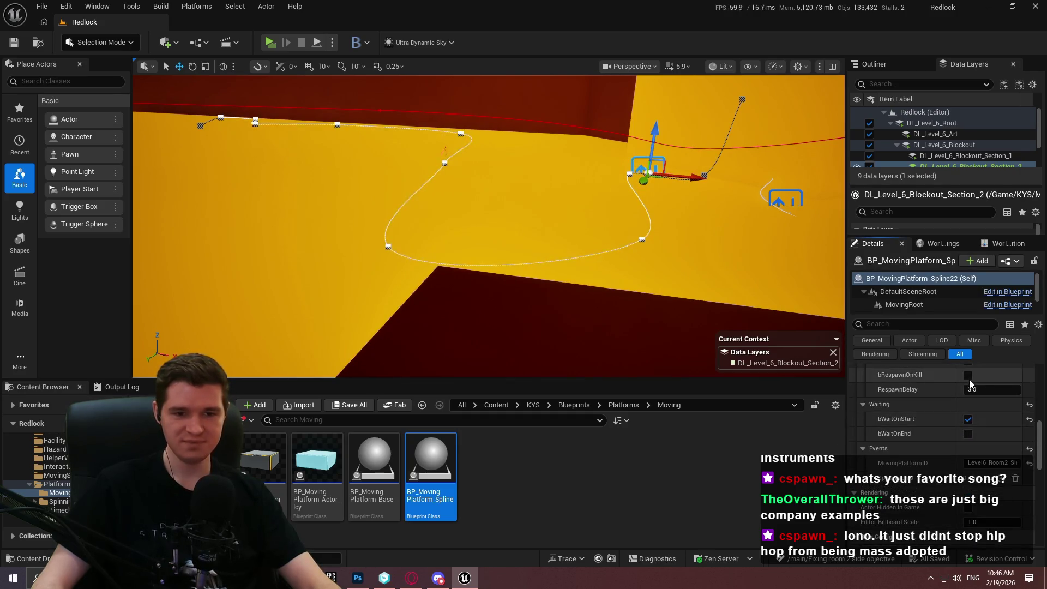
click(967, 376)
click(990, 389)
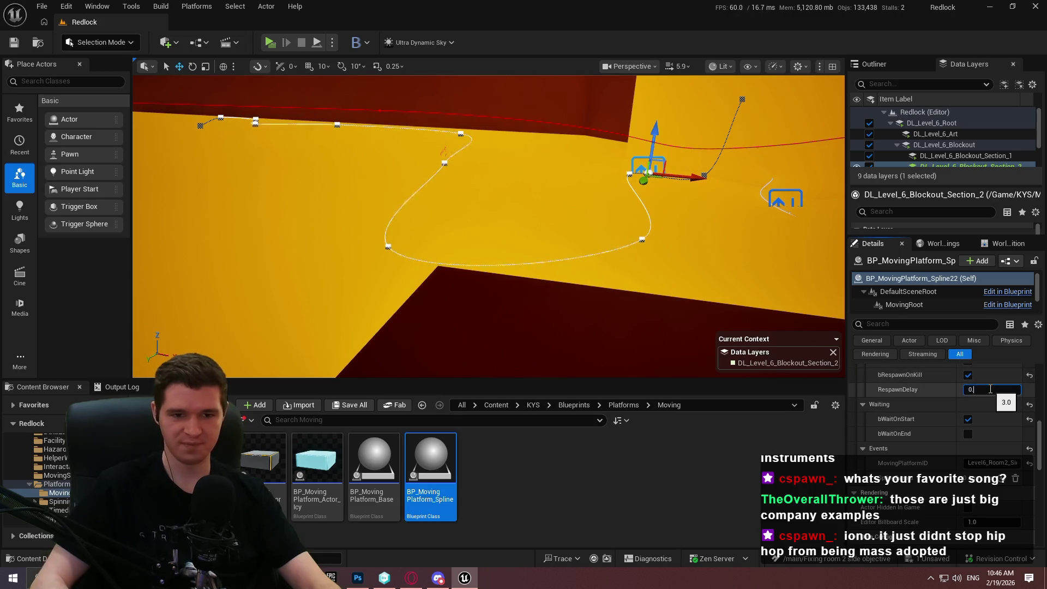
text(.2)
Playtest again from the box with Play From Here, then exit back to the editor.
right_click(562, 180)
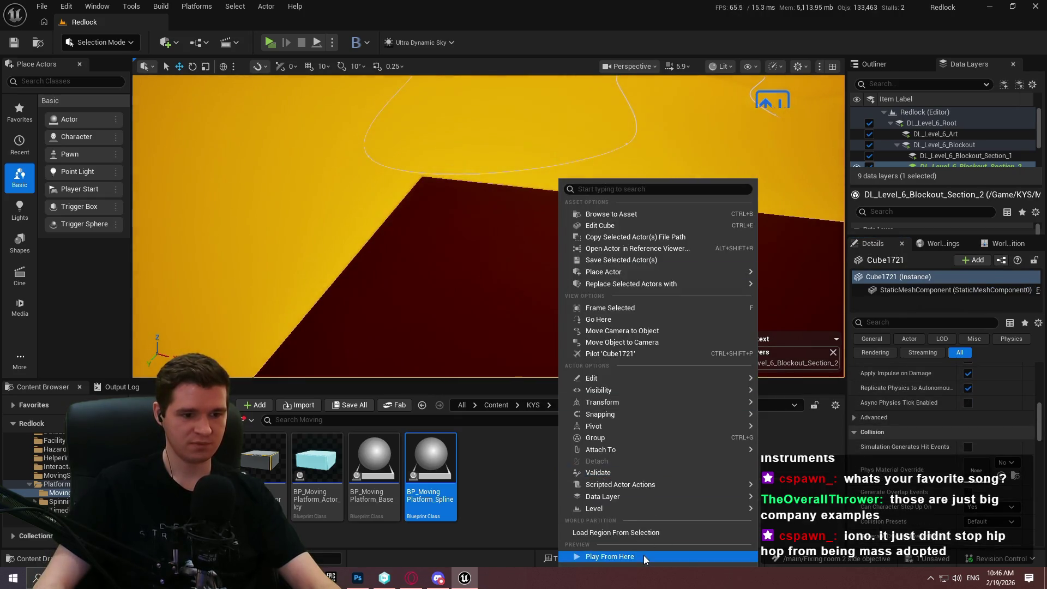
click(644, 555)
click(500, 317)
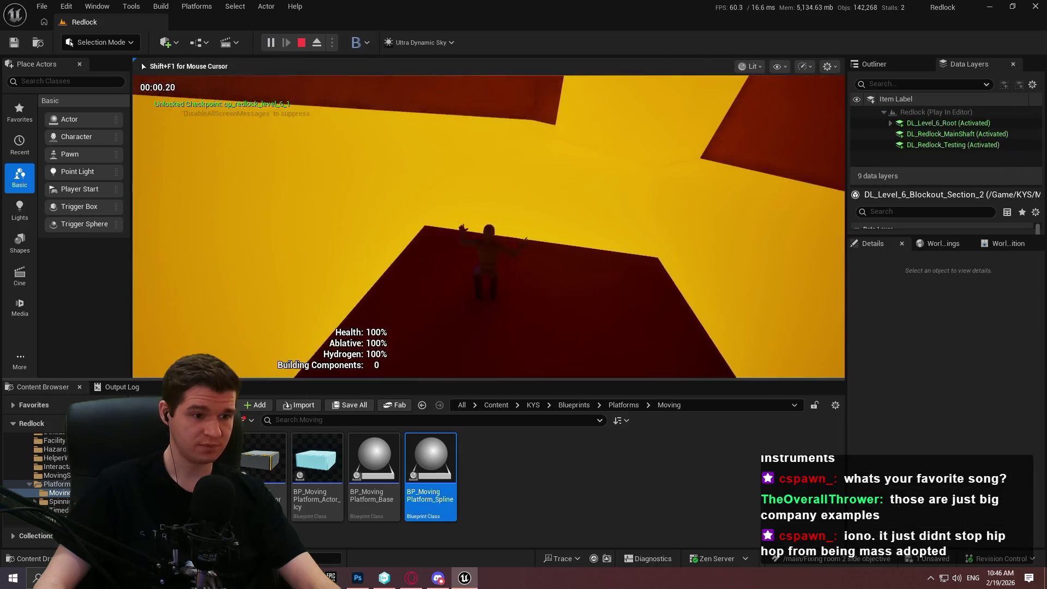
key(F11)
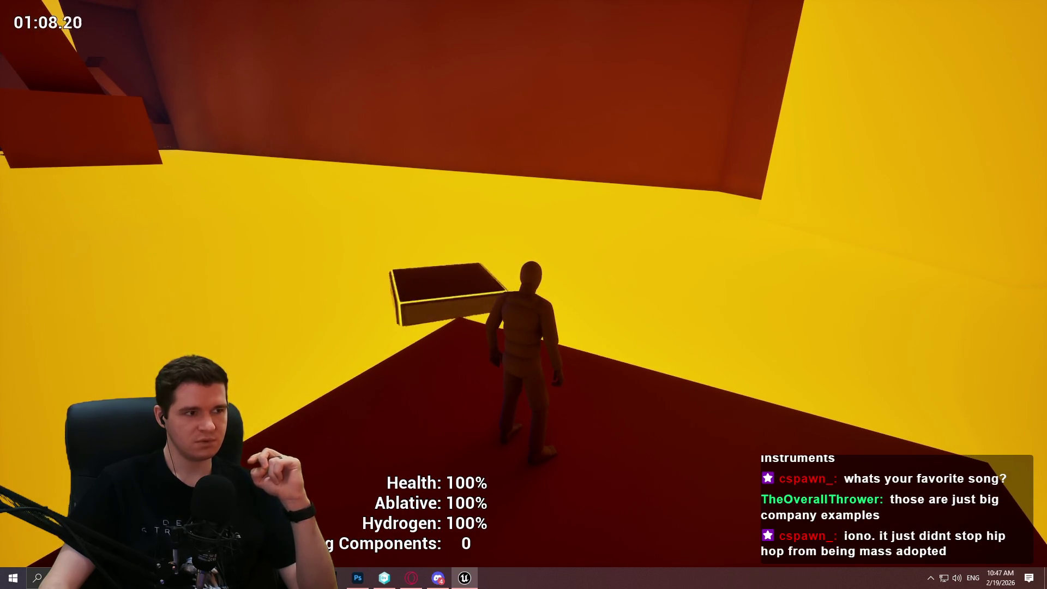
key(Escape)
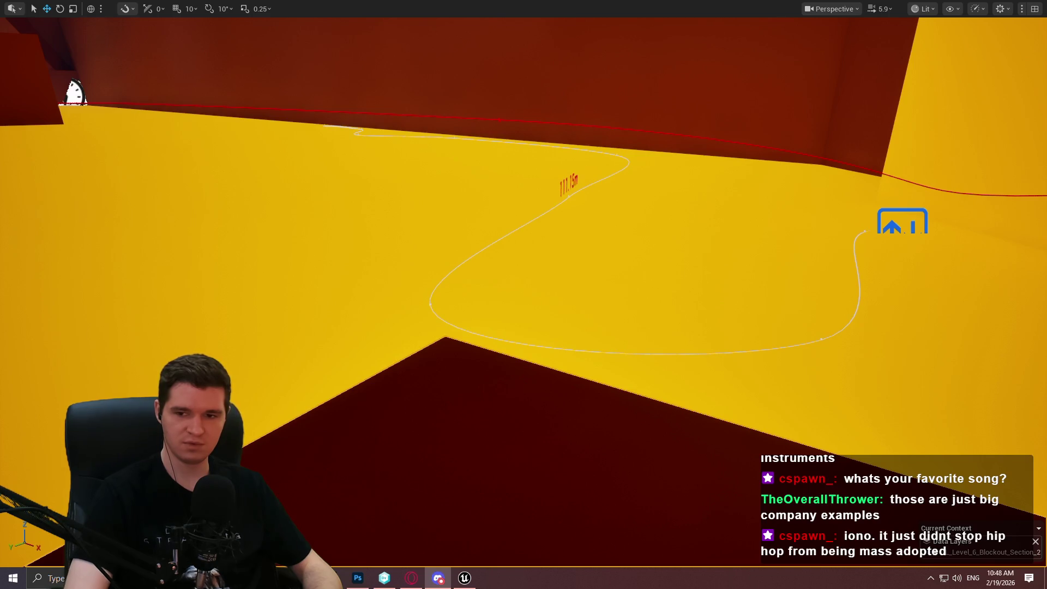
mouse_move(666, 135)
mouse_down()
mouse_move(616, 207)
mouse_move(567, 185)
mouse_move(701, 159)
mouse_up()
mouse_move(636, 273)
mouse_down()
mouse_move(600, 305)
mouse_move(740, 299)
mouse_up()
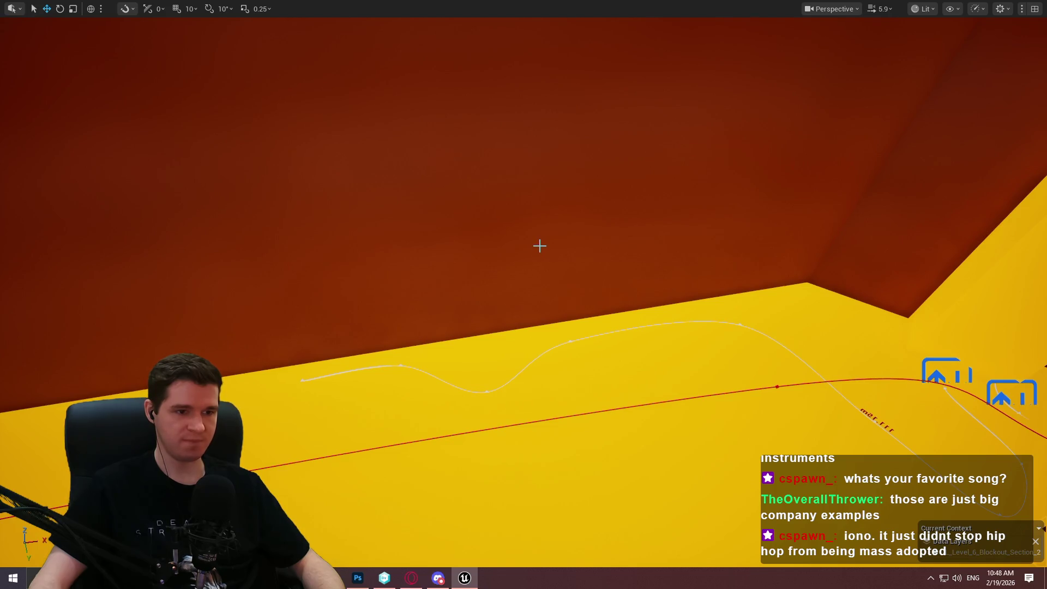
drag(482, 294, 481, 294)
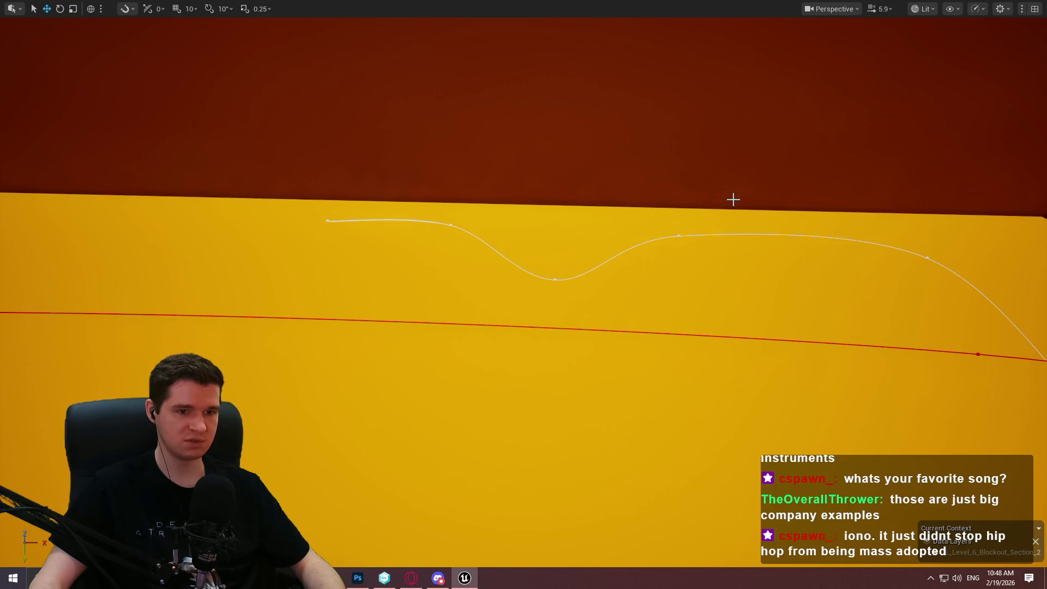
scroll(734, 195, down, 10)
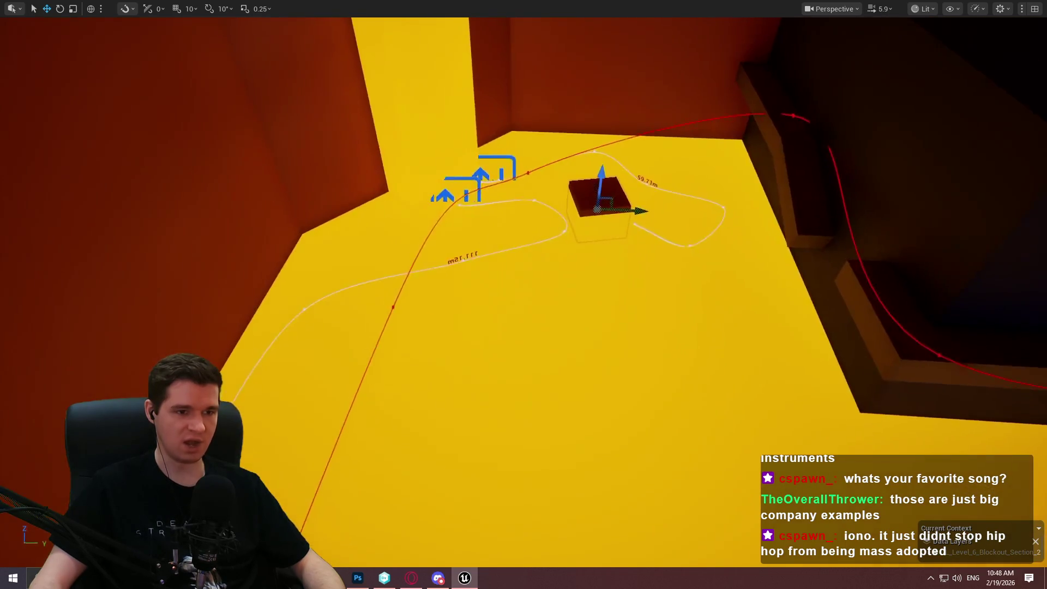
mouse_move(345, 210)
mouse_down()
mouse_move(305, 201)
mouse_move(346, 210)
mouse_up()
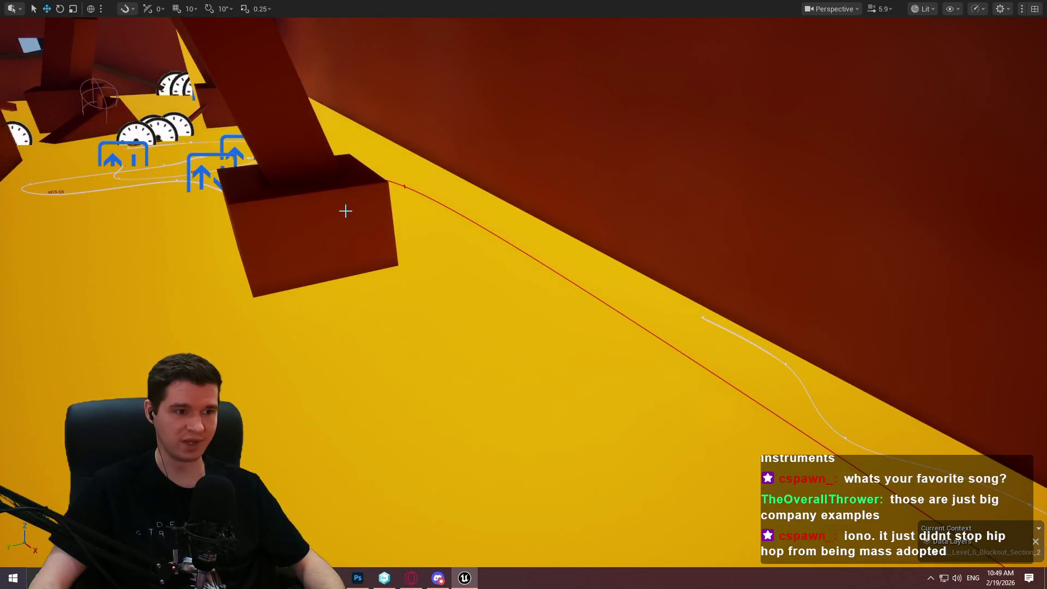
scroll(12, 231, up, 5)
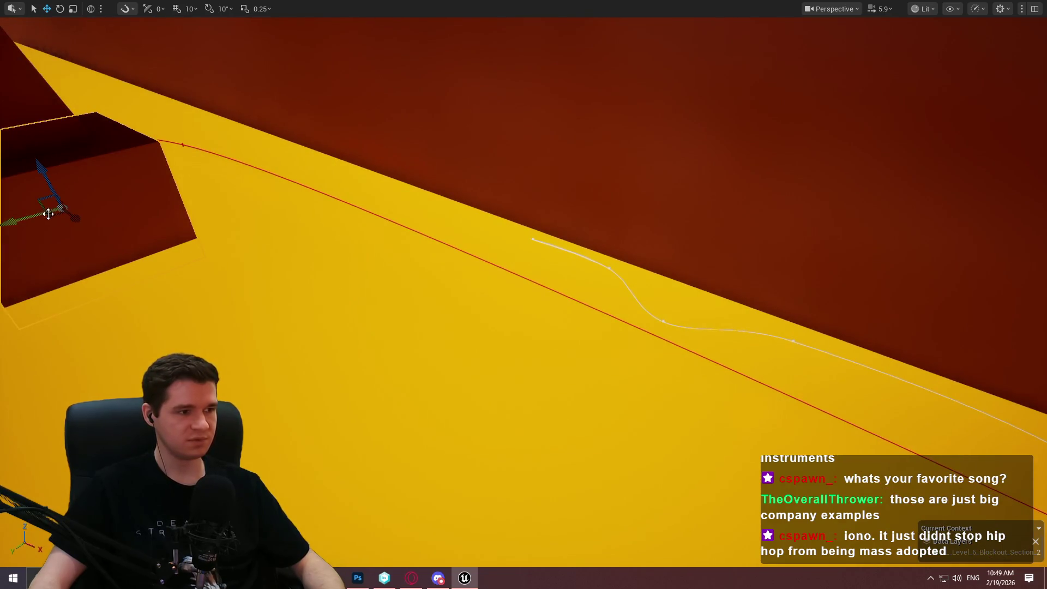
key(f)
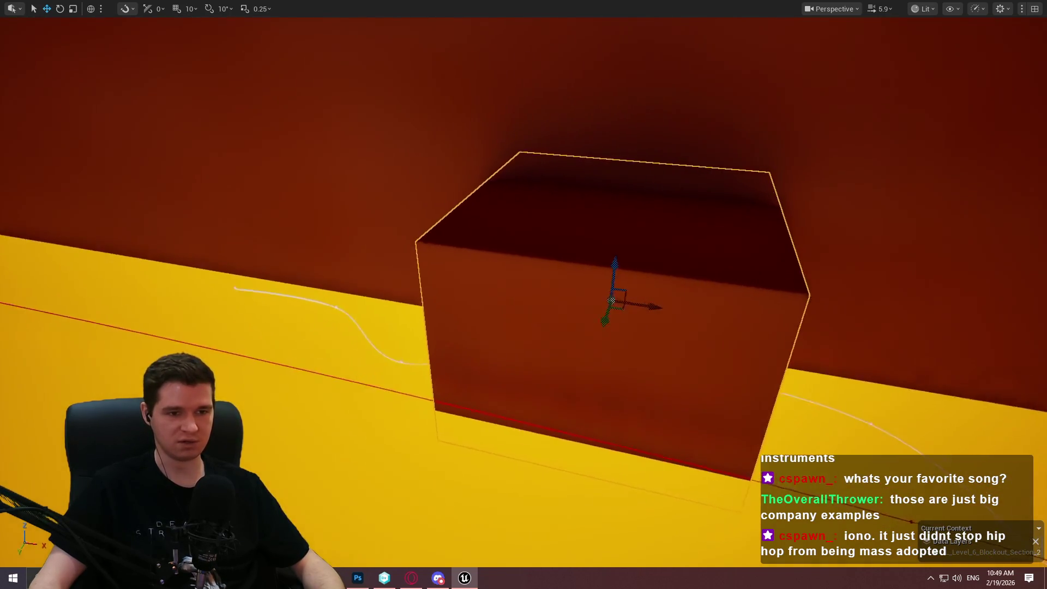
Rotate the cube into an angled plank and set it down on the floor beside the wall.
drag(375, 168, 392, 155)
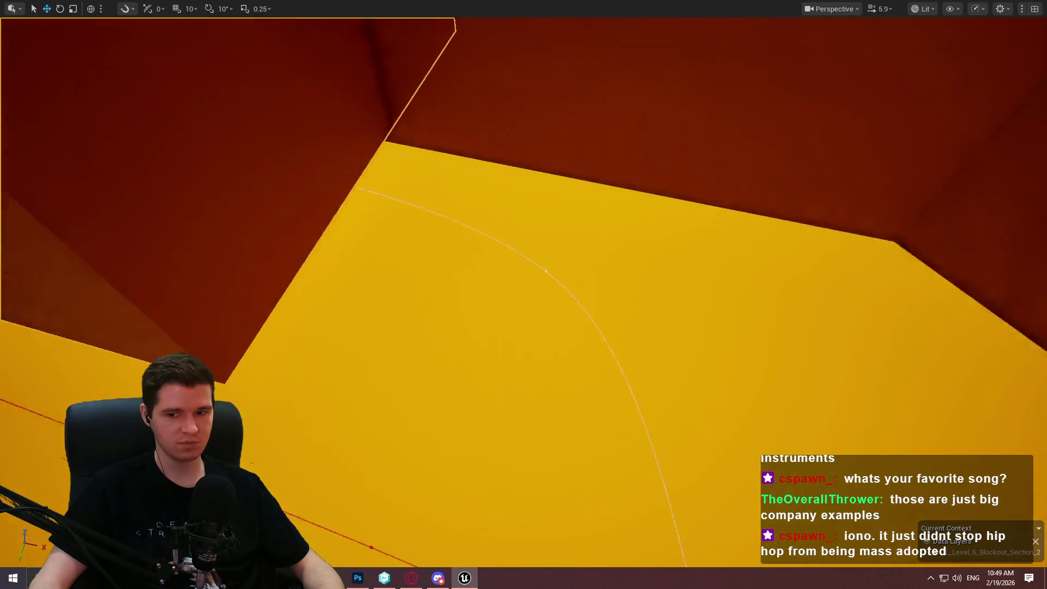
mouse_move(458, 252)
mouse_down()
mouse_move(467, 222)
mouse_move(425, 241)
mouse_move(439, 240)
mouse_up()
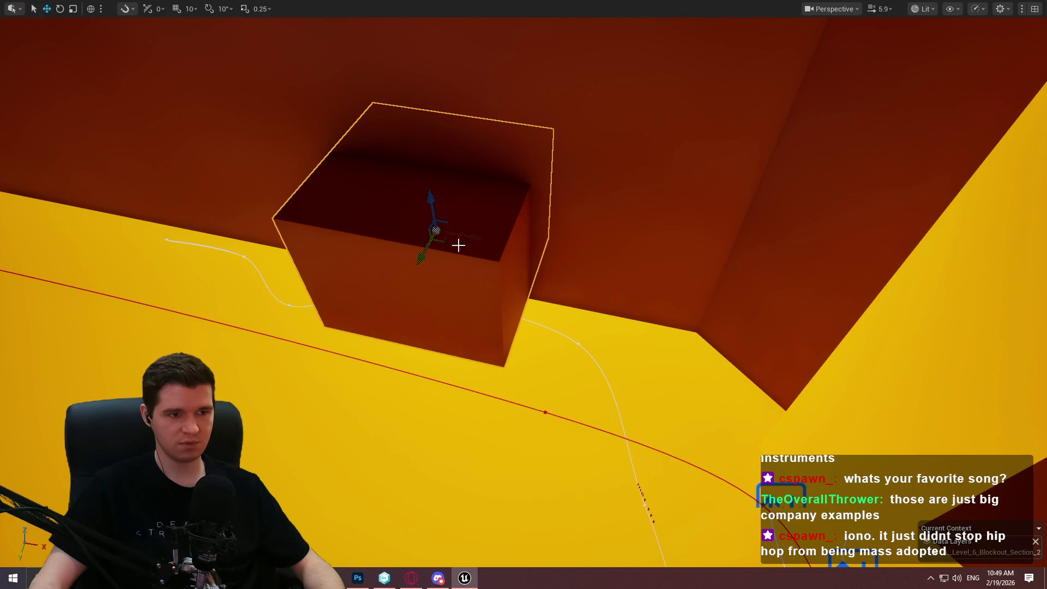
key(e)
mouse_move(458, 256)
mouse_down()
mouse_move(480, 248)
mouse_move(463, 258)
mouse_move(460, 234)
mouse_up()
key(w)
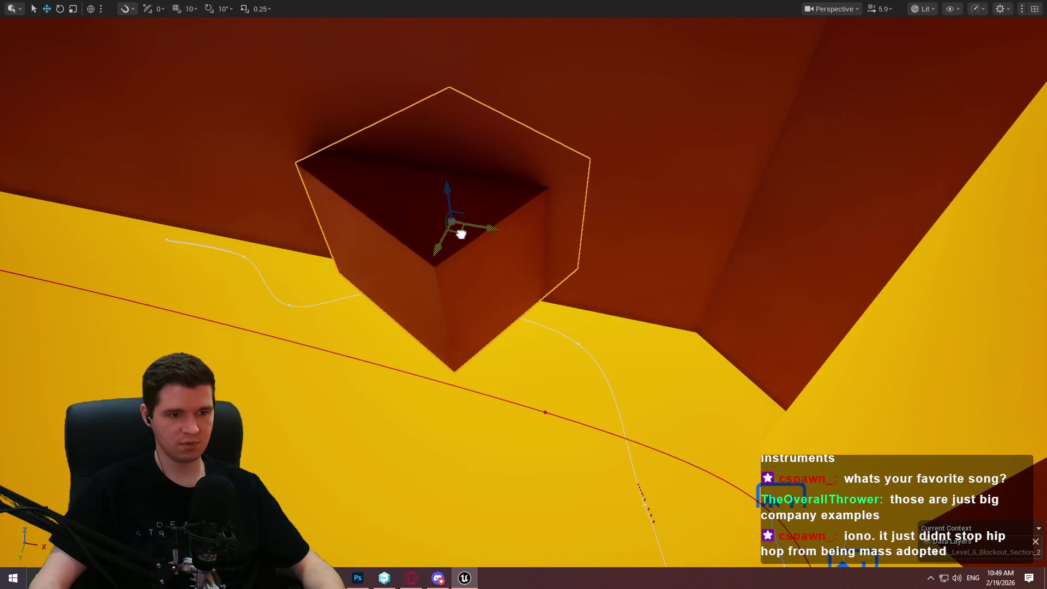
scroll(461, 235, up, 5)
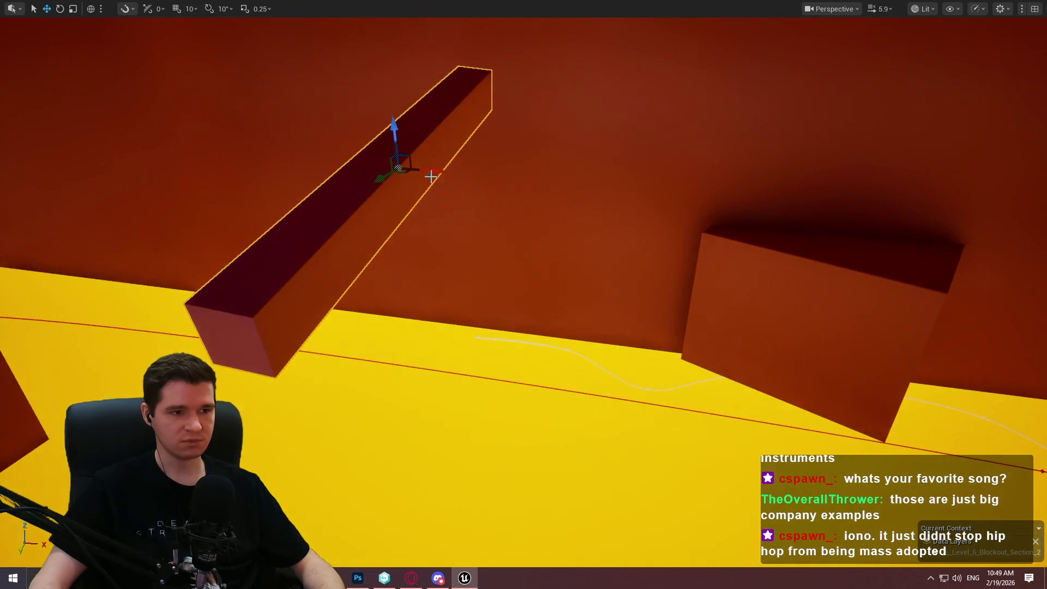
drag(404, 166, 873, 215)
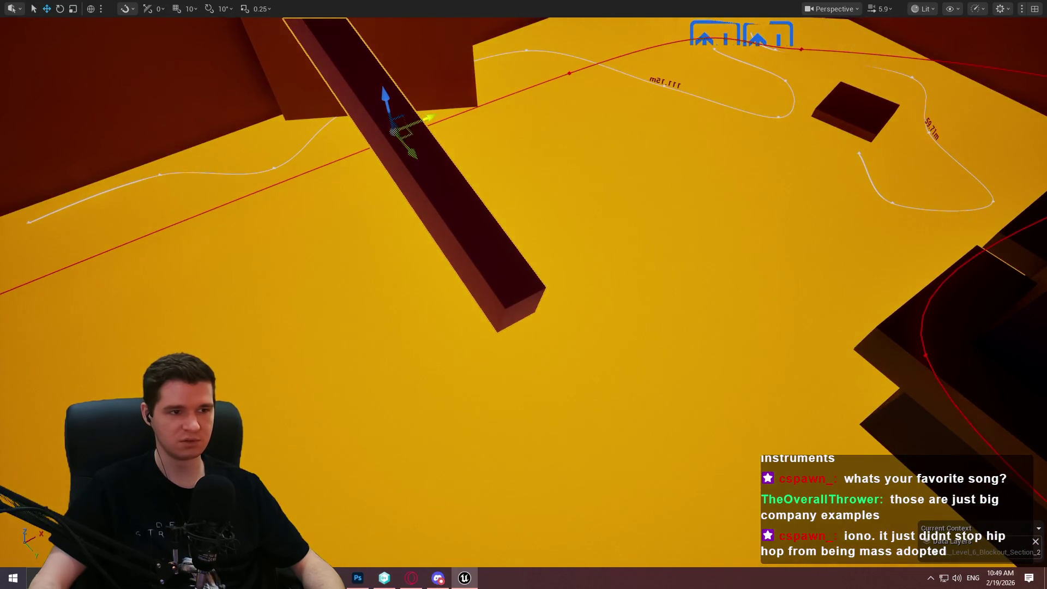
key(f)
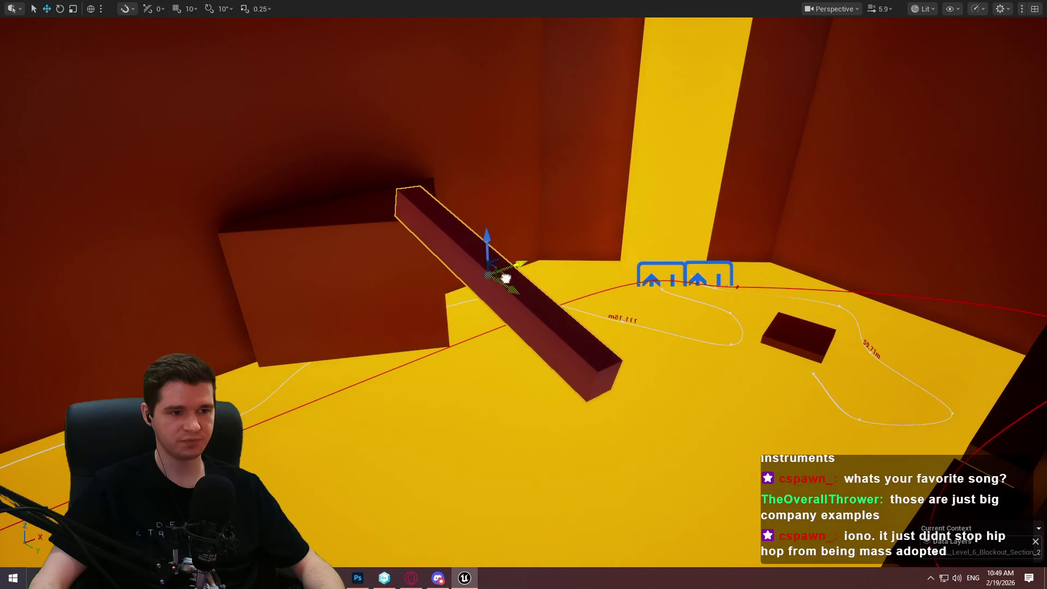
mouse_move(505, 278)
mouse_down()
mouse_move(464, 154)
mouse_move(467, 307)
mouse_up()
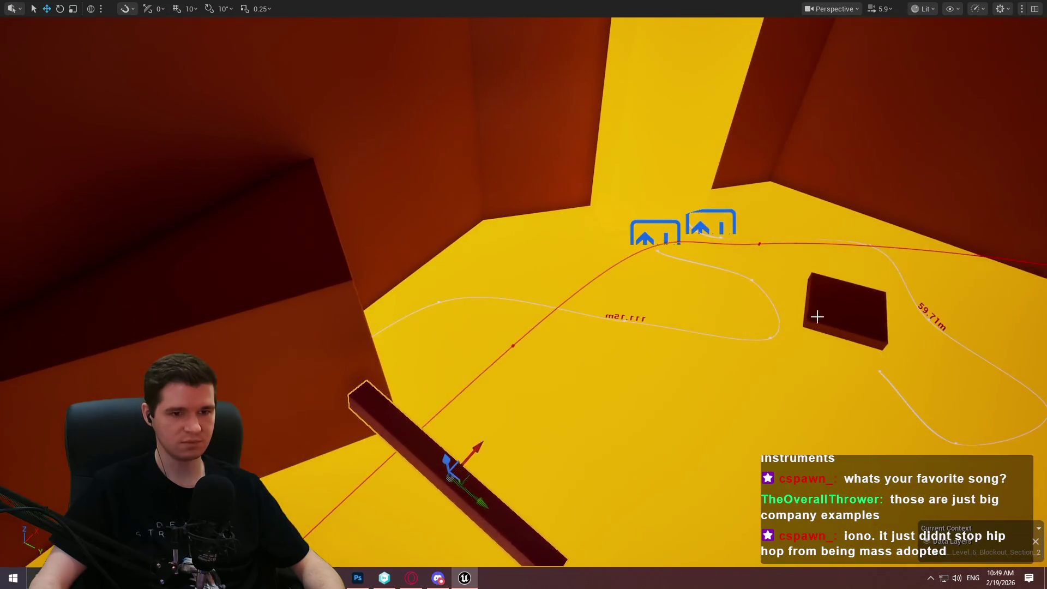
Delete the dark box block and restore the full editor layout.
click(817, 316)
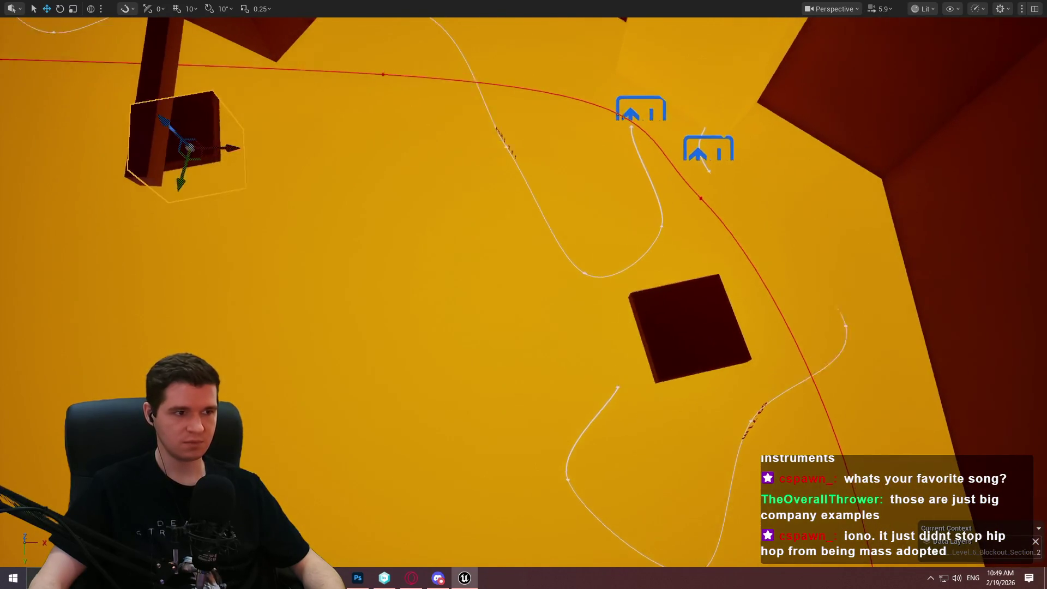
key(Delete)
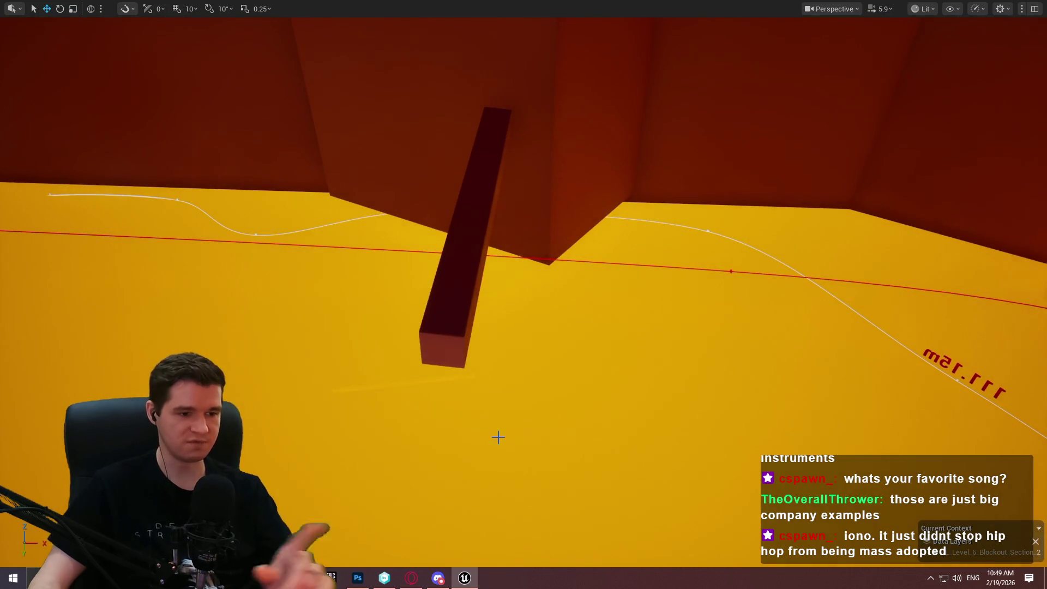
key(F11)
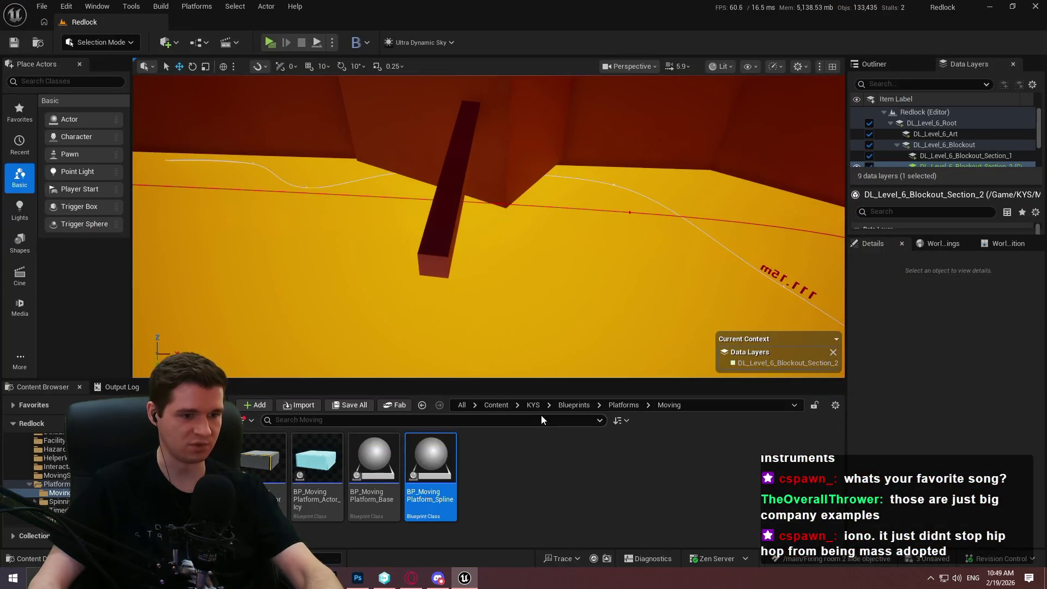
Place a BP_TimedPlatform_Sink from the Timed platforms folder onto the floor.
click(623, 405)
double_click(374, 458)
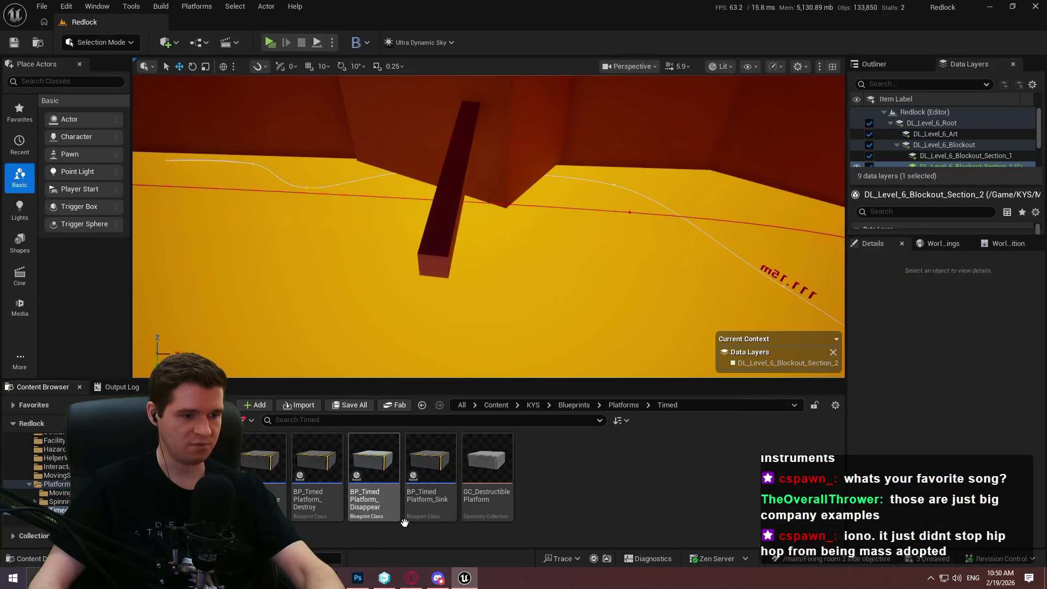
mouse_move(430, 461)
mouse_down()
mouse_move(607, 241)
mouse_move(537, 270)
mouse_up()
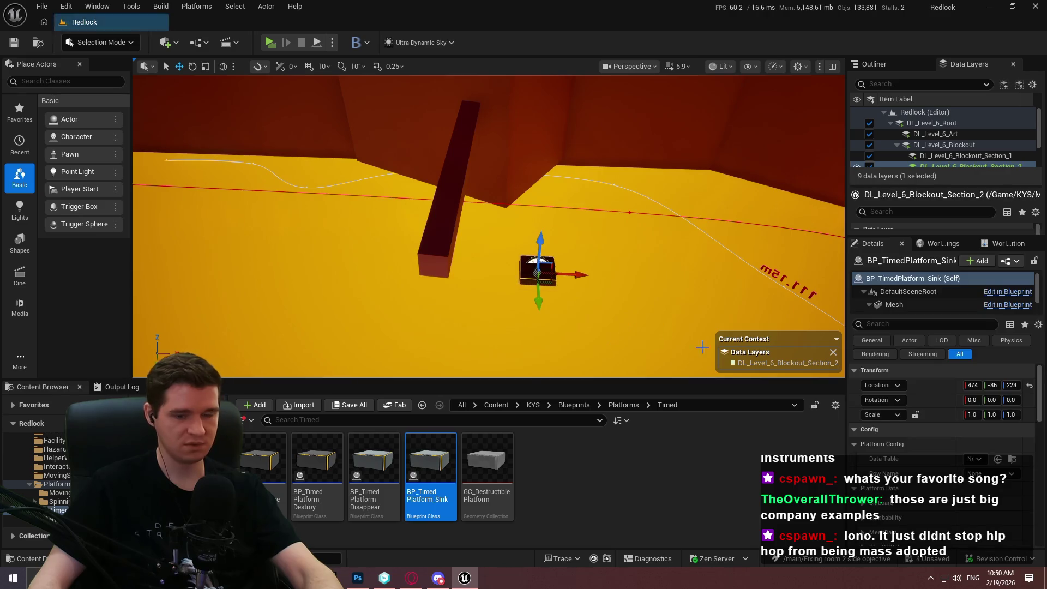
key(w)
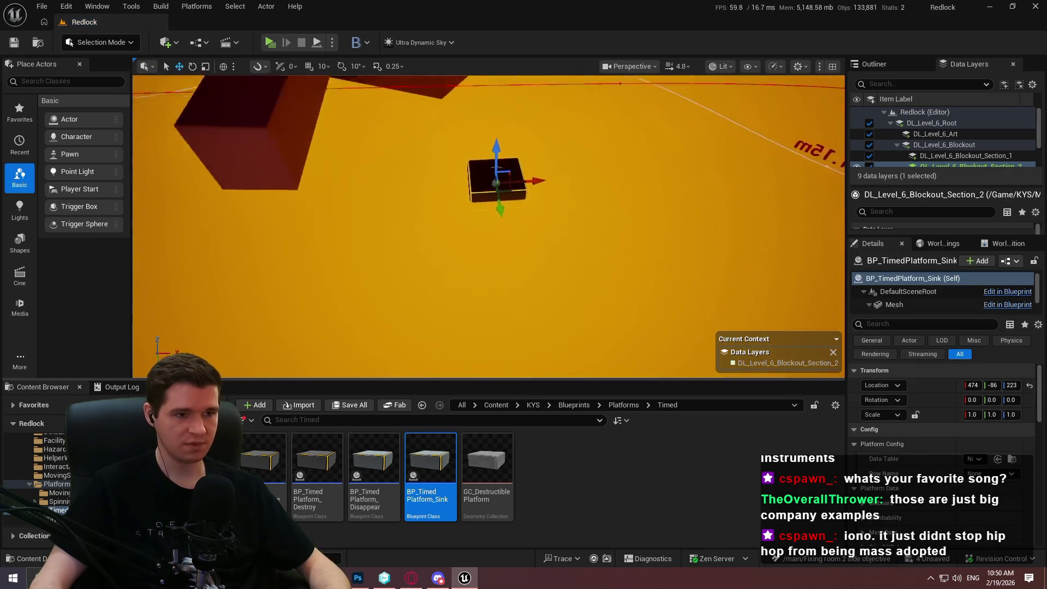
key(f)
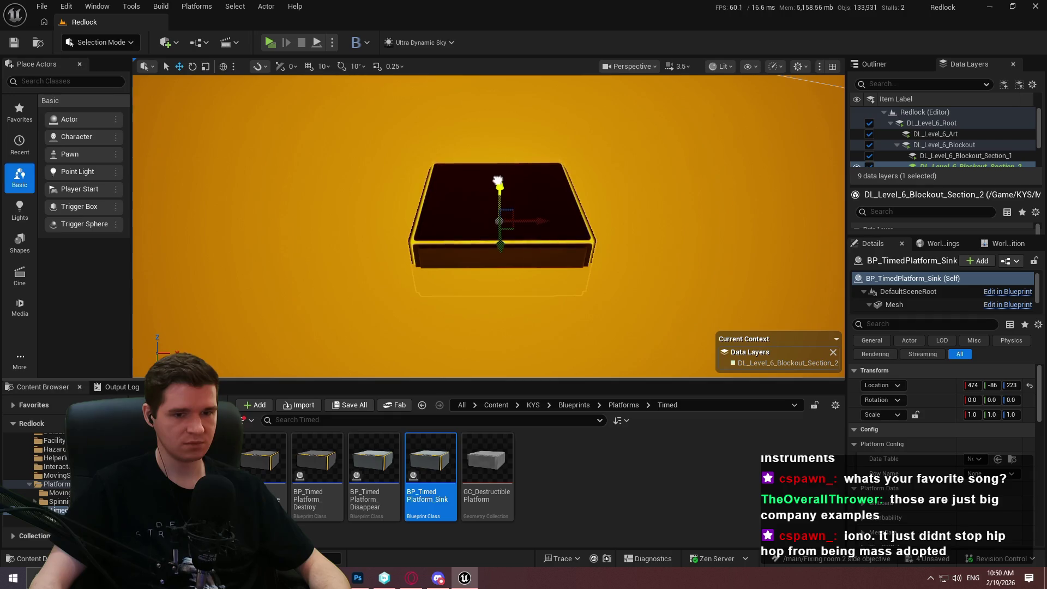
Uncheck bIsClimbable on the Sink platform.
scroll(947, 442, down, 1)
scroll(947, 440, down, 3)
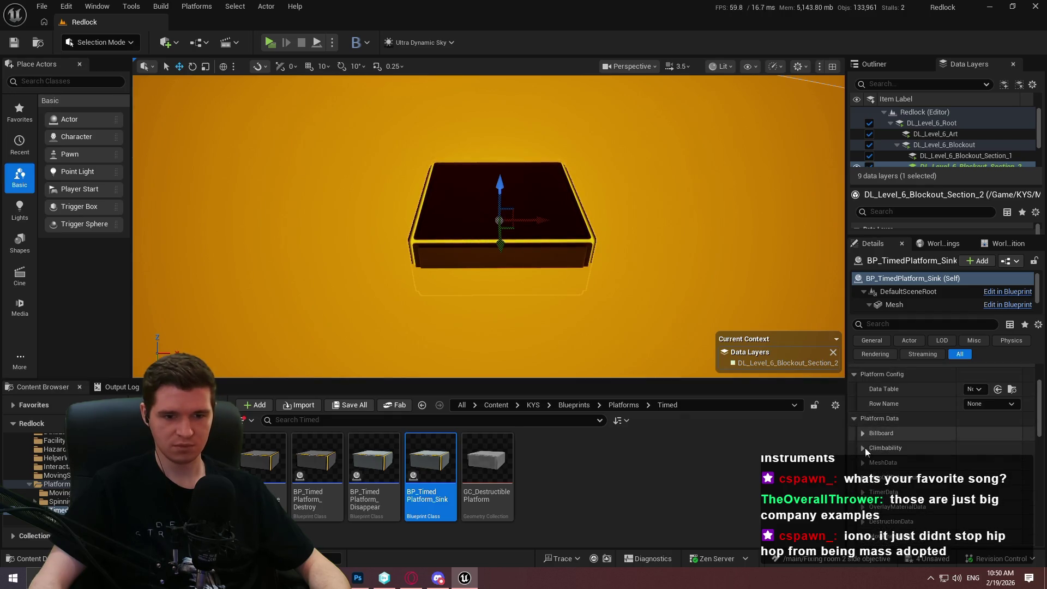
click(861, 447)
scroll(943, 441, down, 1)
click(967, 447)
Set the Sink platform's TimerData PlatformTimer to 3.0.
scroll(899, 430, down, 3)
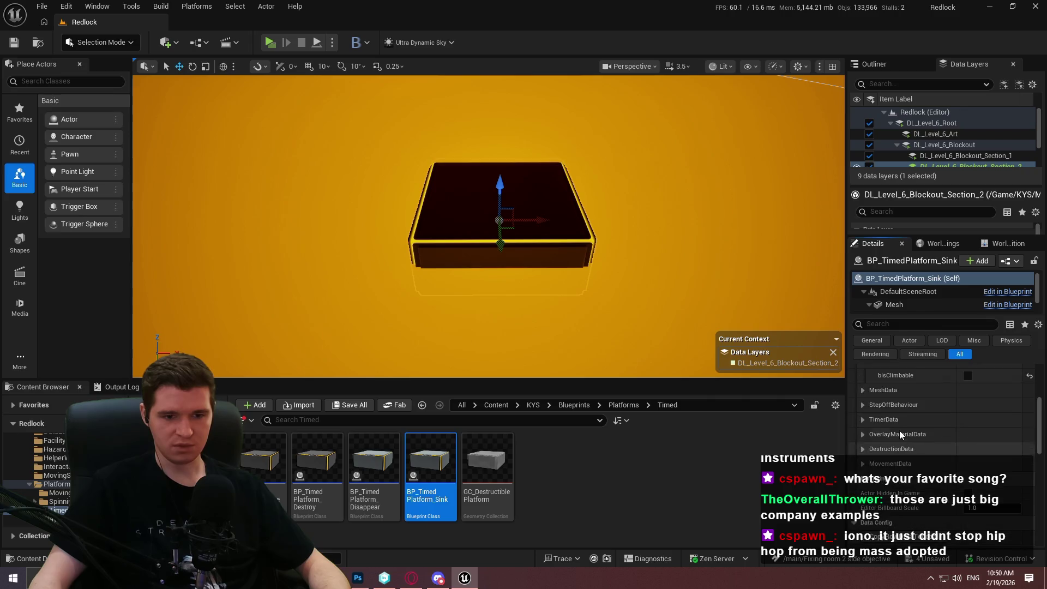
click(864, 406)
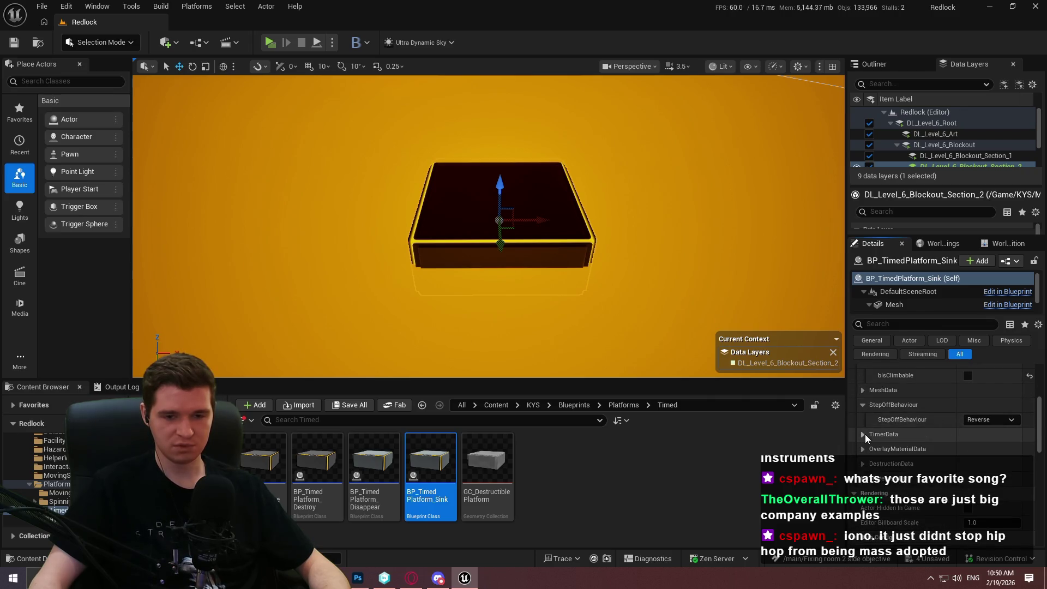
click(864, 434)
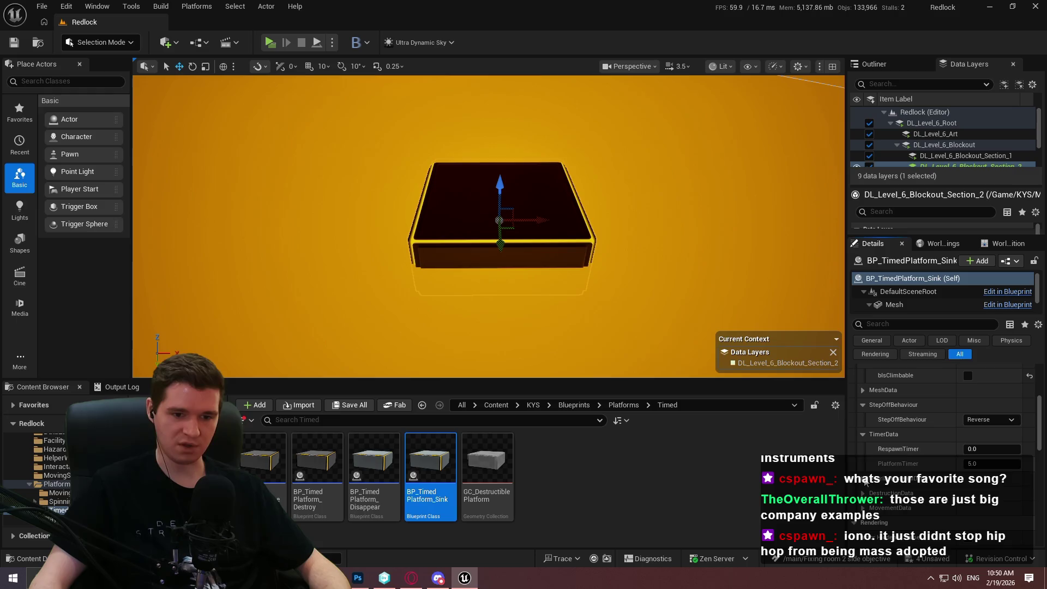
click(978, 464)
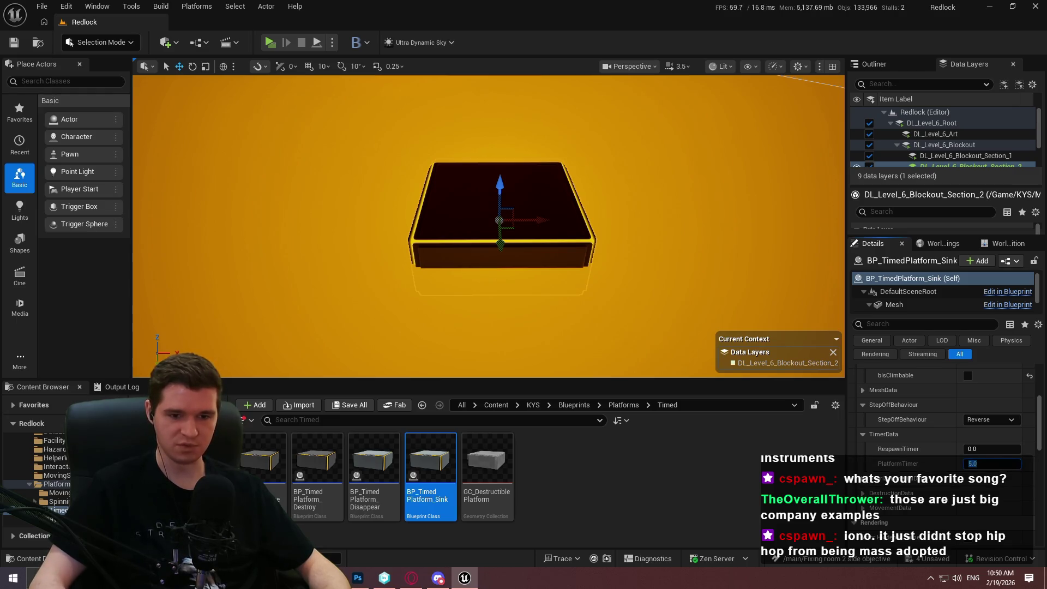
text(3)
key(Return)
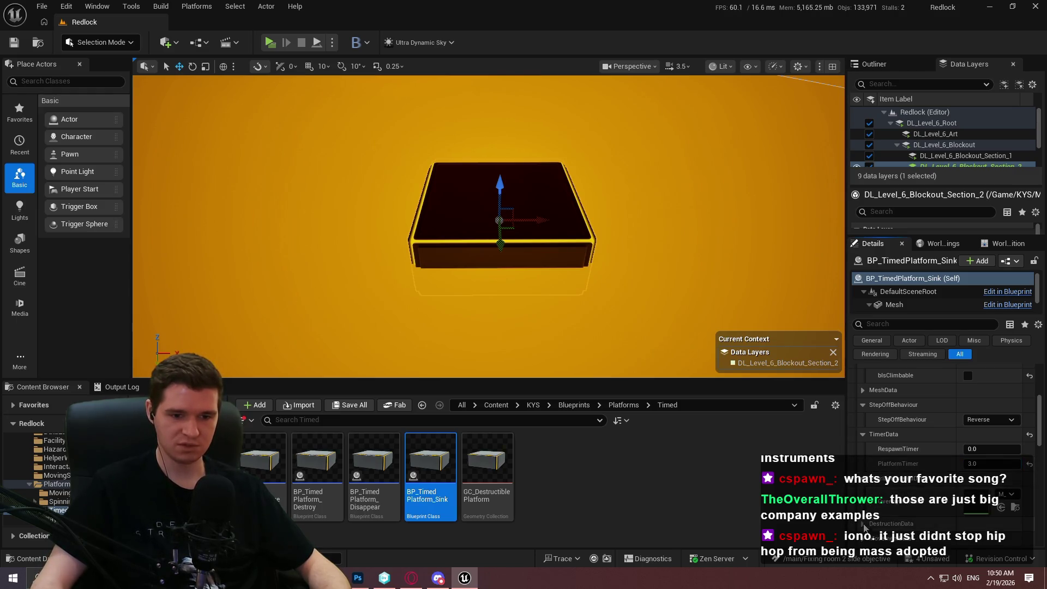
Compare against the neighbouring Disappear platform, then reselect the Sink platform.
scroll(864, 526, down, 2)
scroll(864, 526, down, 2)
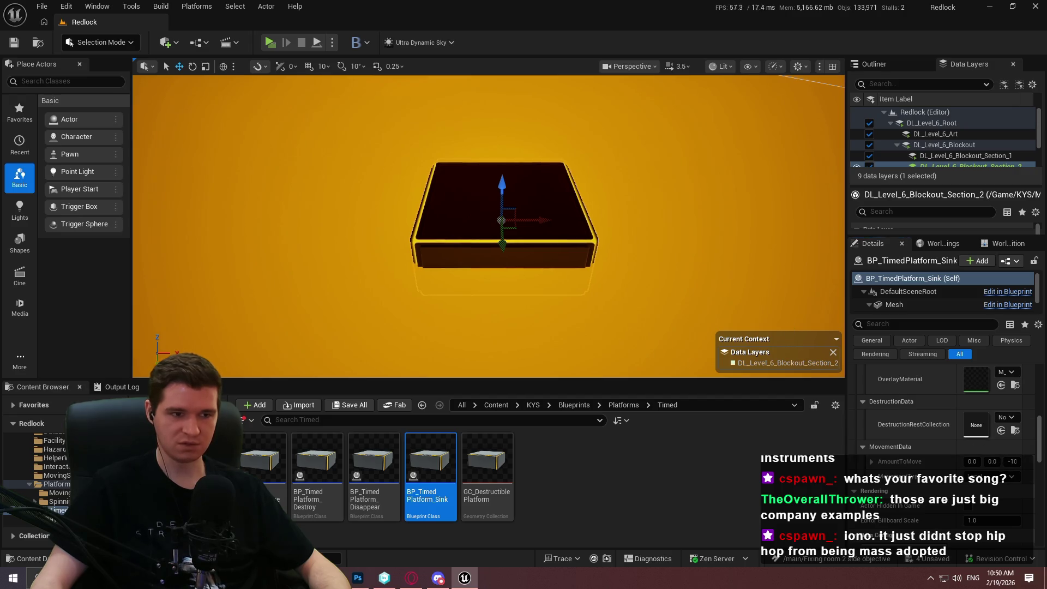
scroll(836, 299, down, 5)
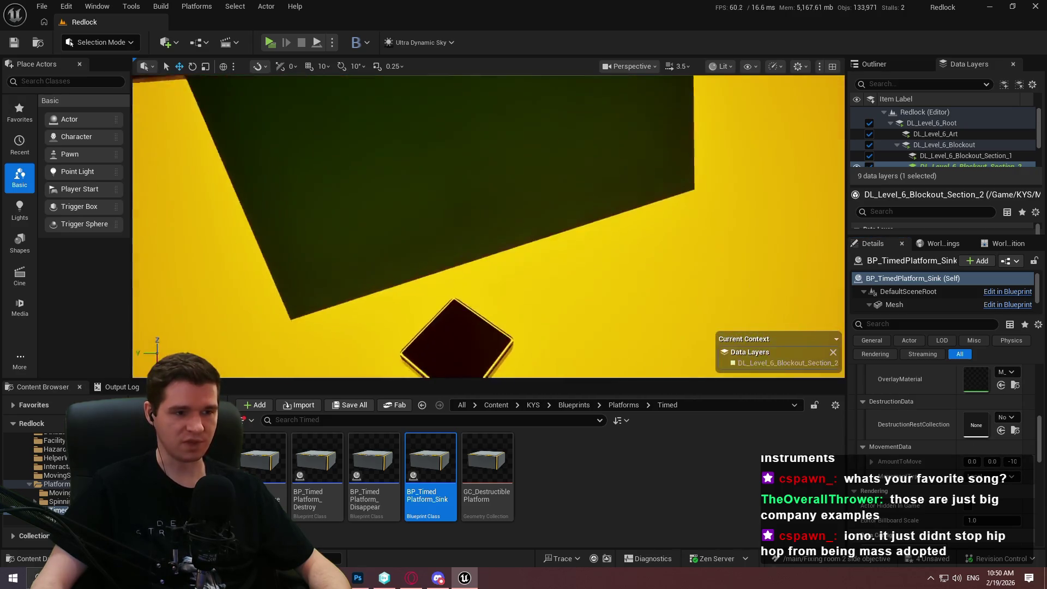
click(500, 231)
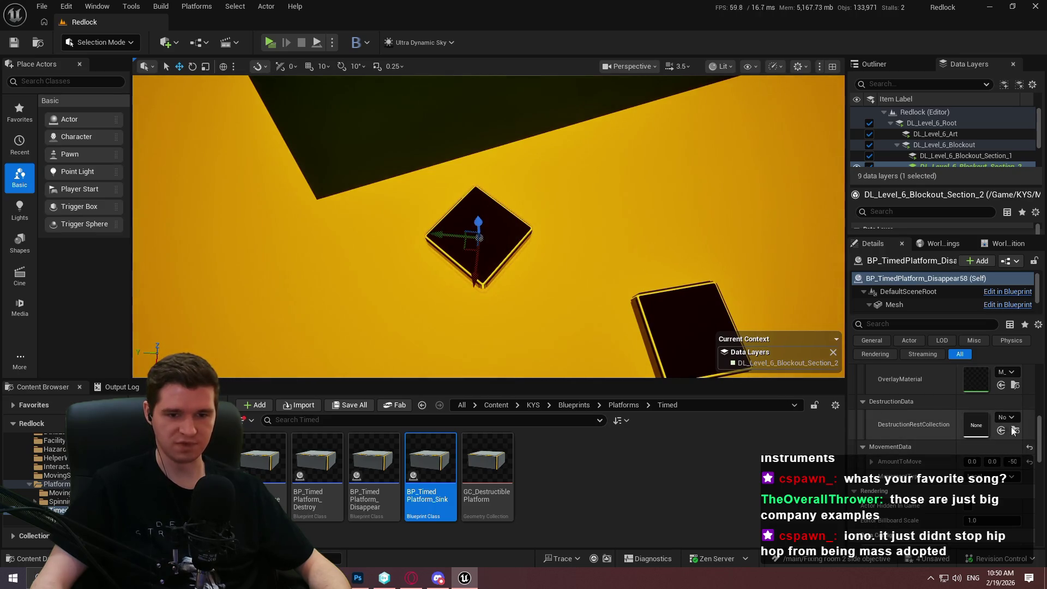
scroll(924, 411, up, 5)
drag(436, 360, 436, 336)
click(436, 336)
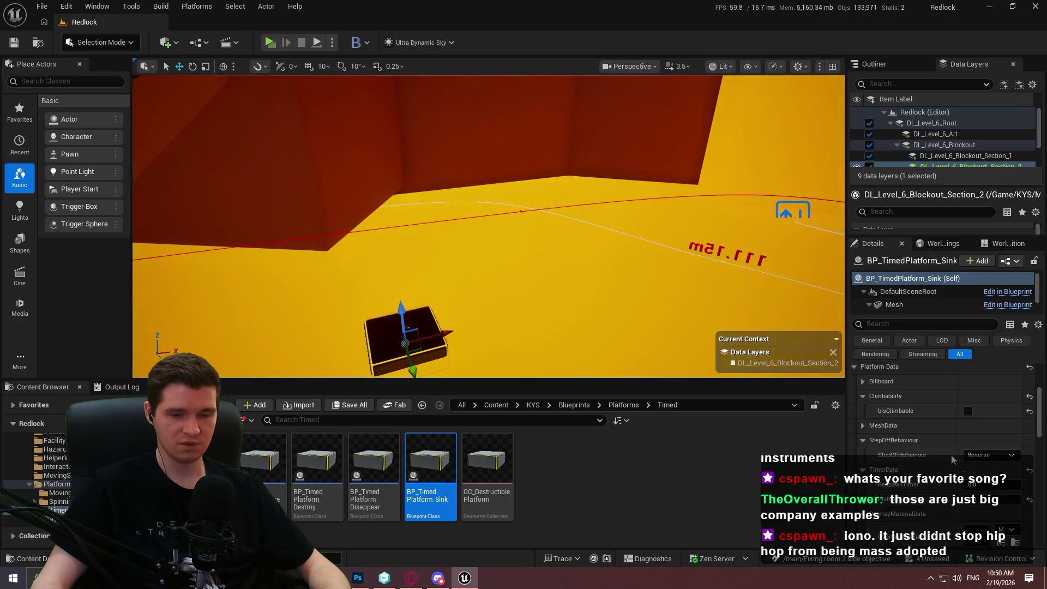
Set the Sink platform's AmountToMove Z to -50, then select the horizontal beam on the wall.
scroll(978, 504, down, 1)
scroll(981, 507, down, 2)
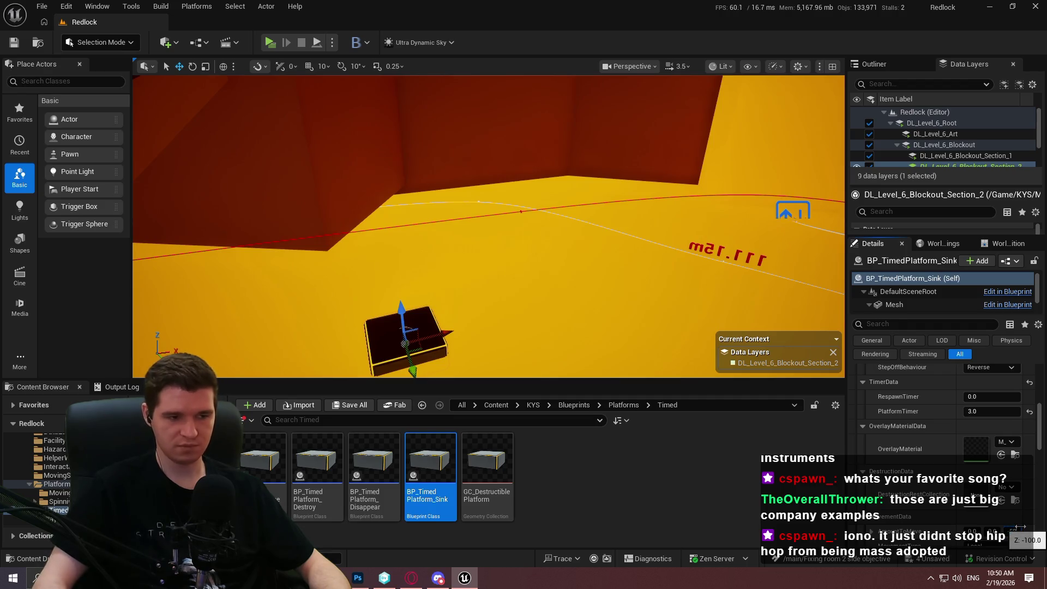
click(1017, 530)
text(-580)
key(Return)
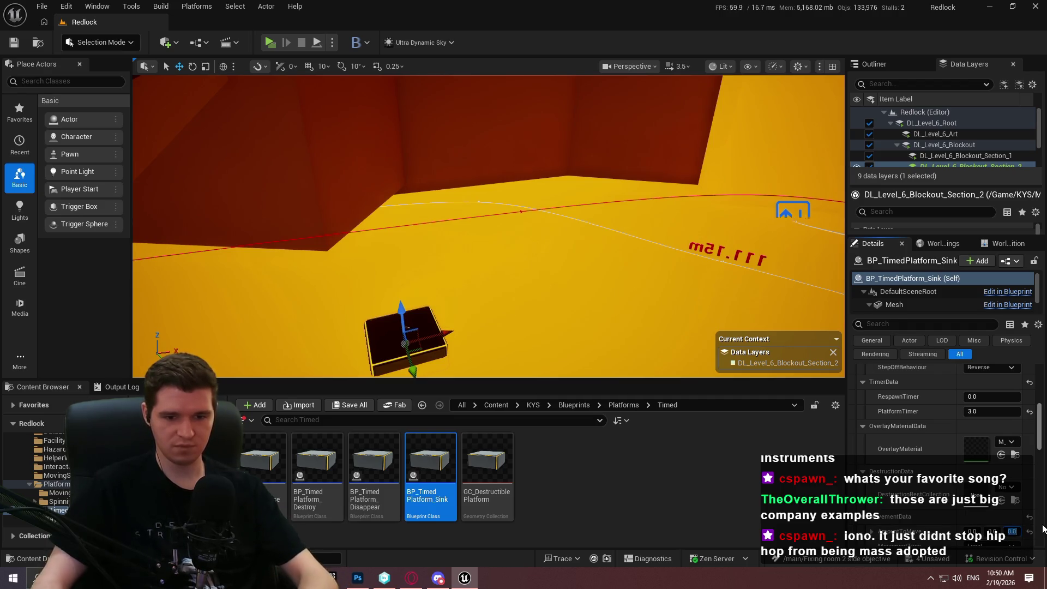
key(f)
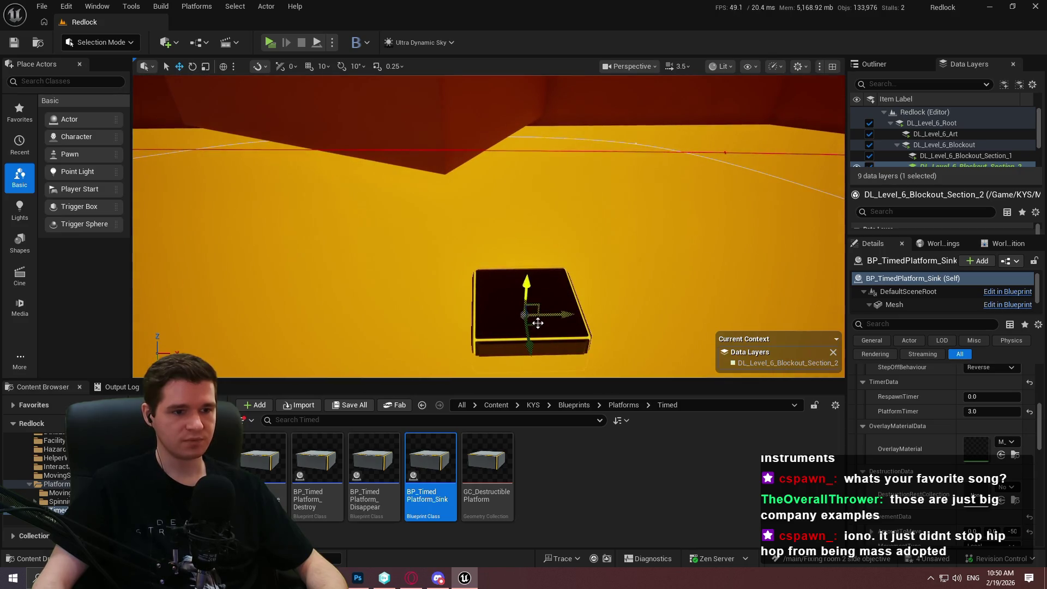
drag(514, 246, 438, 191)
click(469, 226)
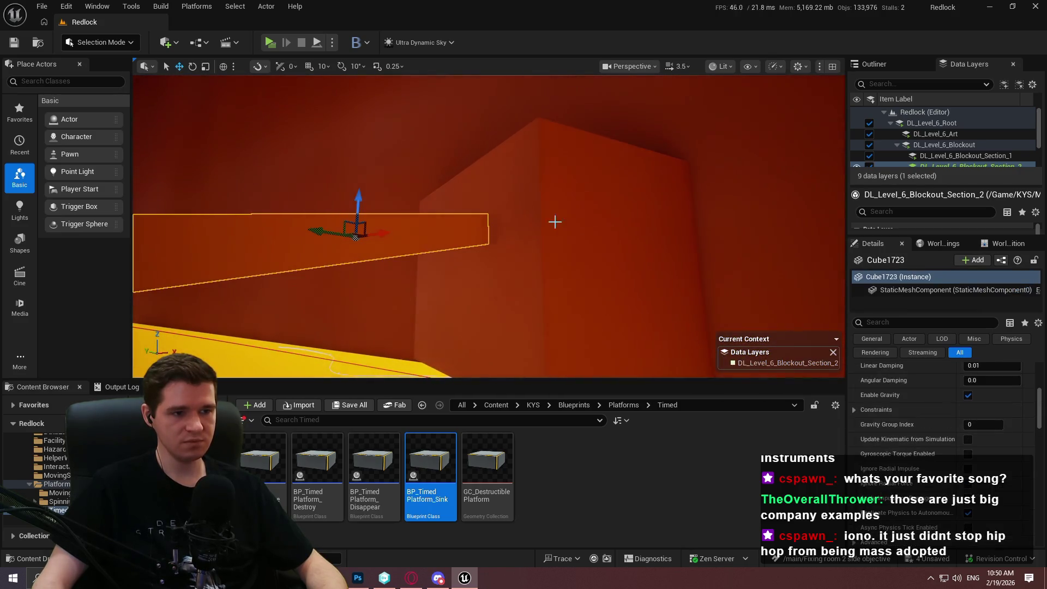
Angle the wall beam Cube1723 and set its Element 0 material to purple.
key(e)
drag(309, 250, 385, 180)
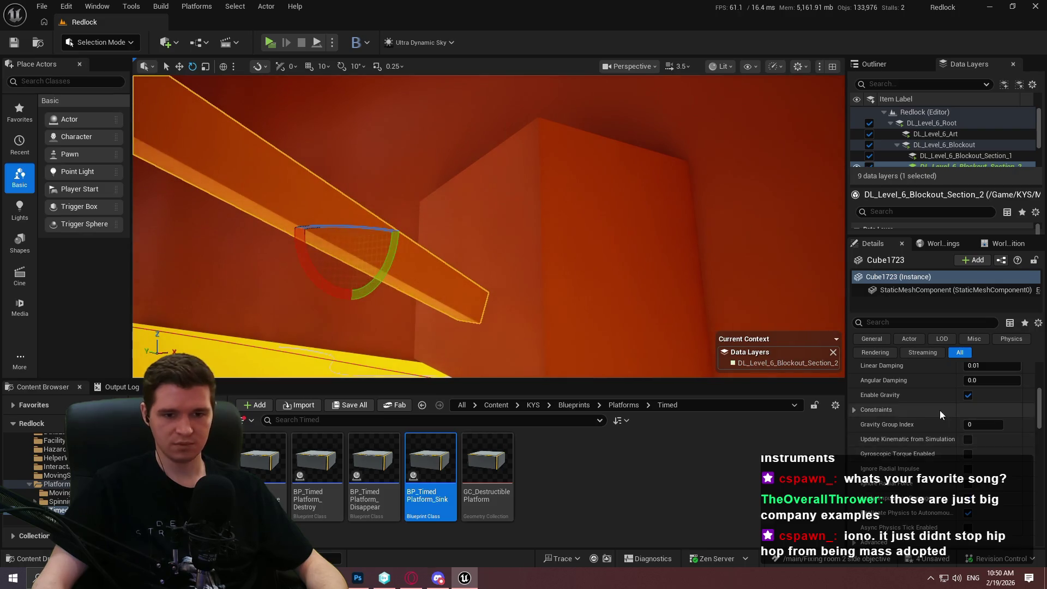
scroll(937, 407, up, 5)
click(1015, 449)
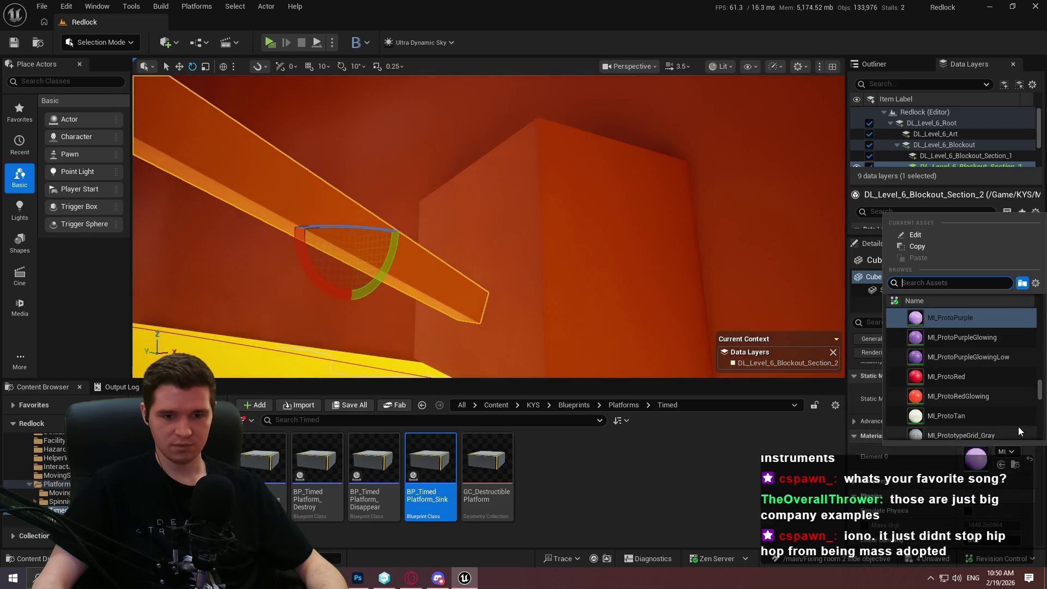
click(998, 356)
click(1006, 451)
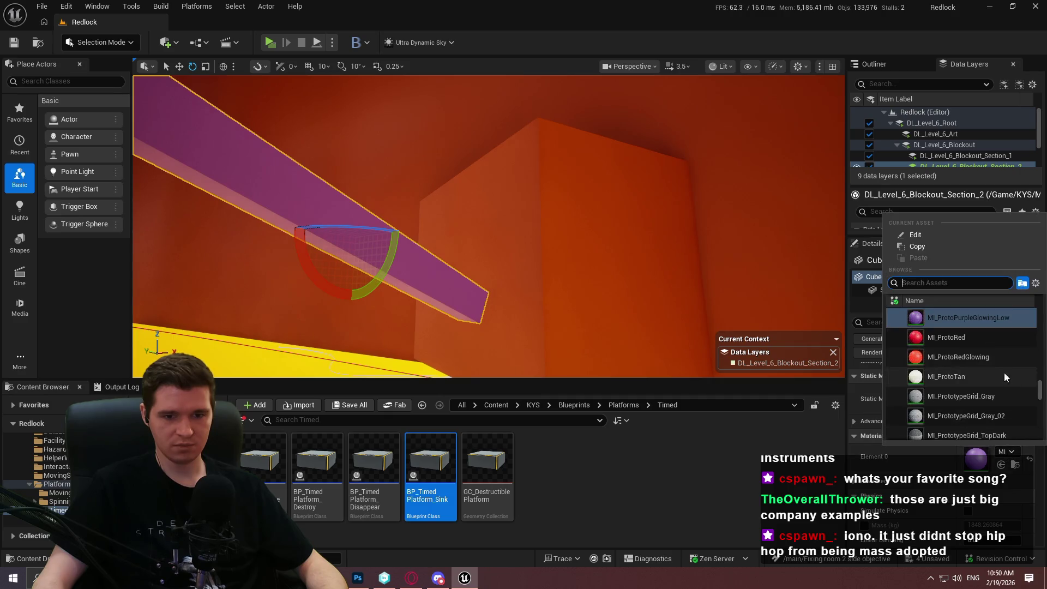
click(917, 335)
Widen the viewport and move the purple beam down along the wall.
drag(491, 218, 463, 234)
drag(854, 246, 886, 246)
drag(491, 218, 491, 207)
key(f)
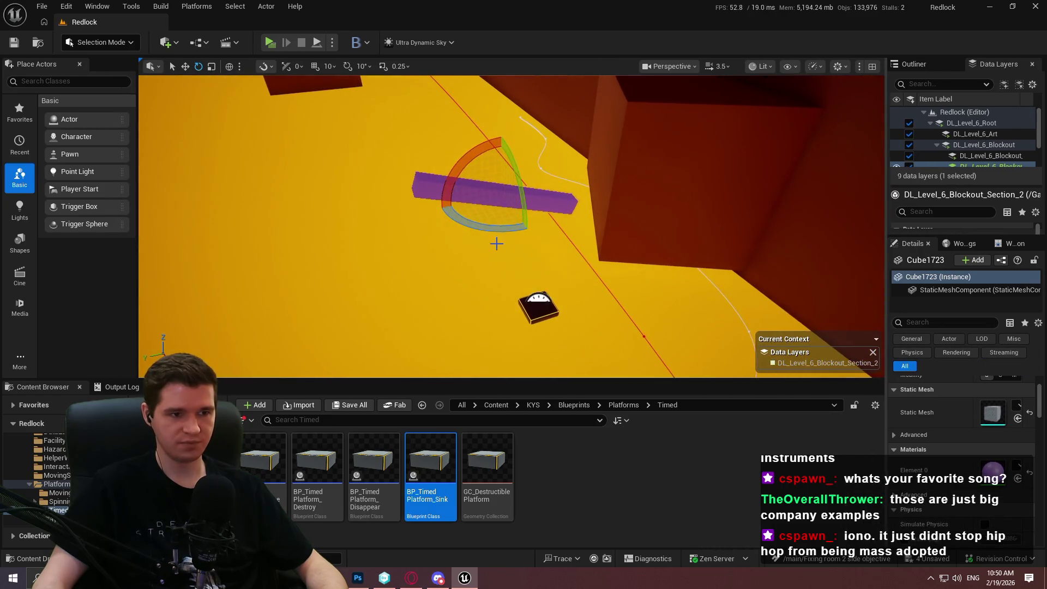
key(w)
mouse_move(498, 175)
mouse_down()
mouse_move(503, 232)
mouse_move(642, 245)
mouse_move(630, 234)
mouse_move(682, 220)
mouse_up()
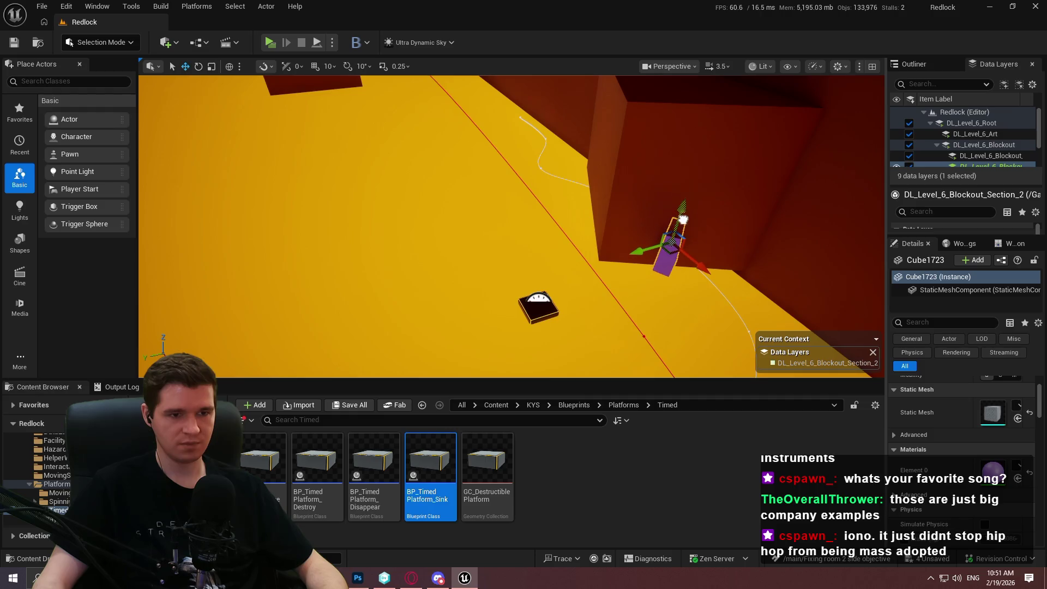
key(f)
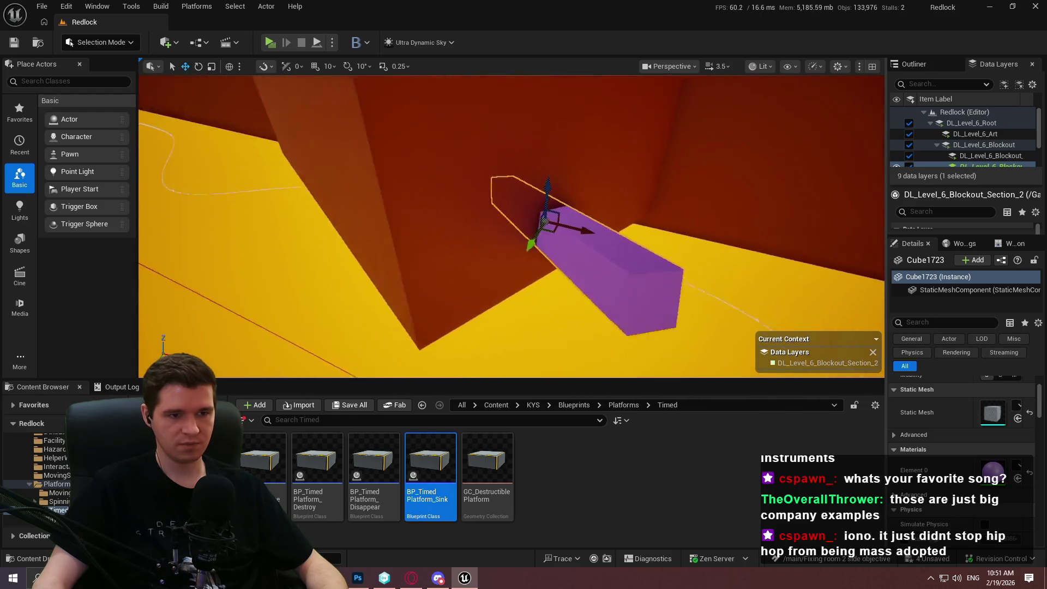
Move the dark Sink platform further back and rotate it about 45°.
drag(477, 196, 494, 217)
click(534, 308)
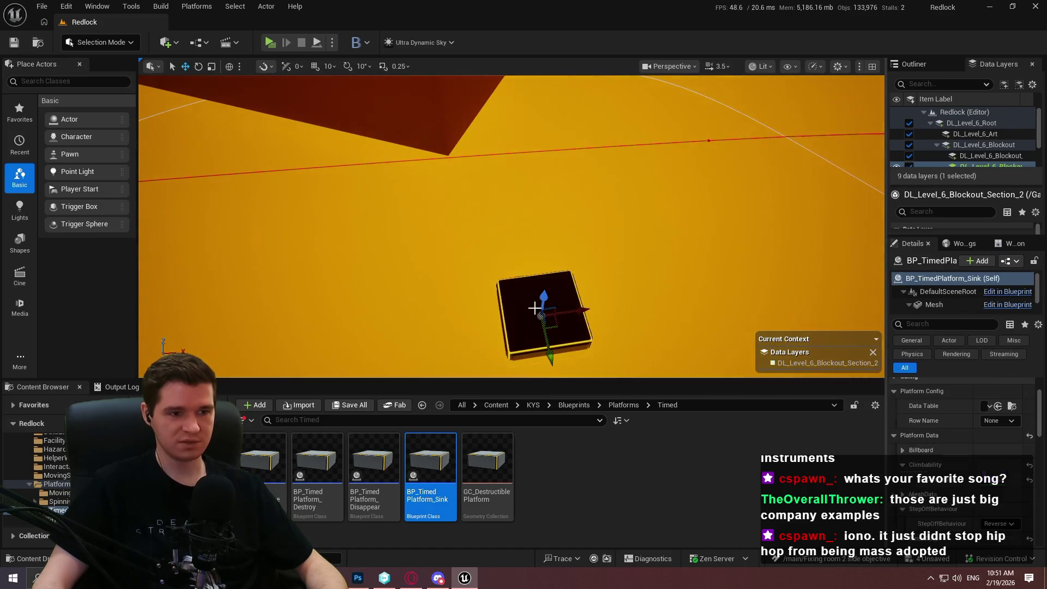
drag(559, 329, 513, 192)
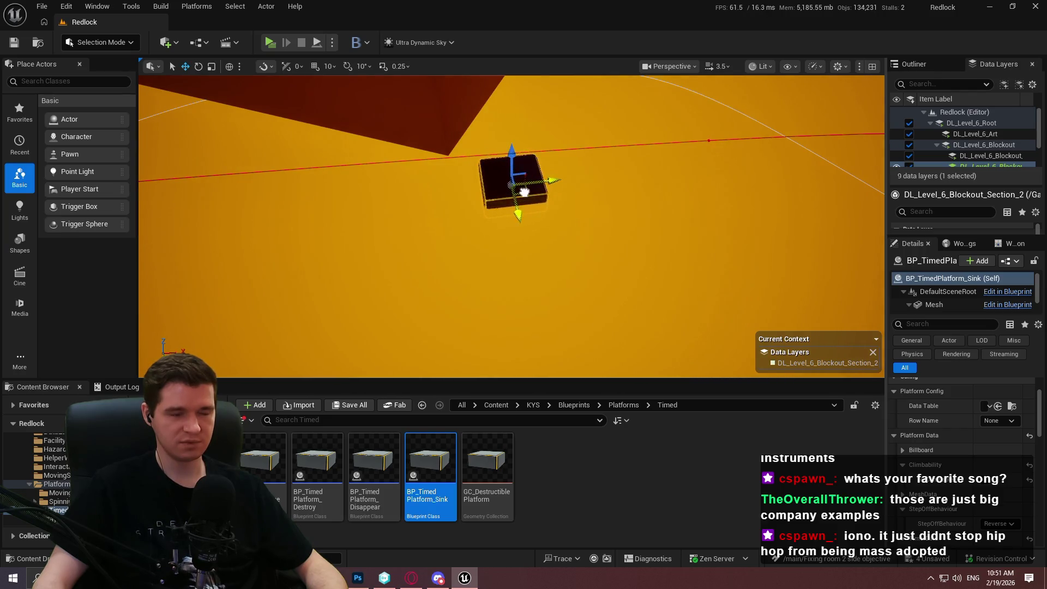
mouse_move(494, 220)
mouse_down()
mouse_move(551, 209)
mouse_move(554, 252)
mouse_move(713, 371)
mouse_move(717, 184)
mouse_up()
Alt-drag a copy of the purple beam to the left, raise it, and shorten it.
key(w)
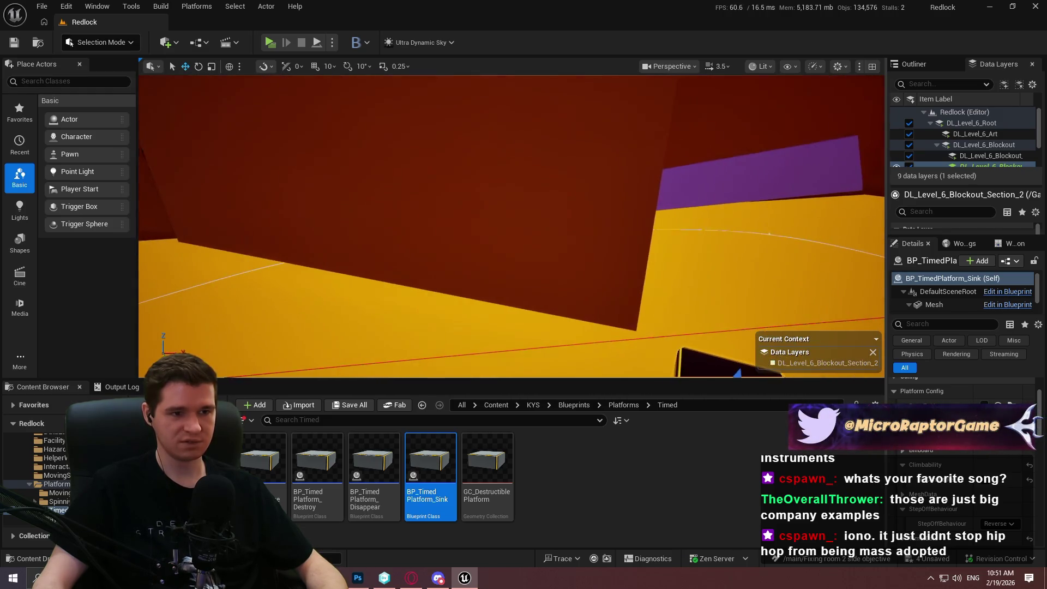
click(718, 185)
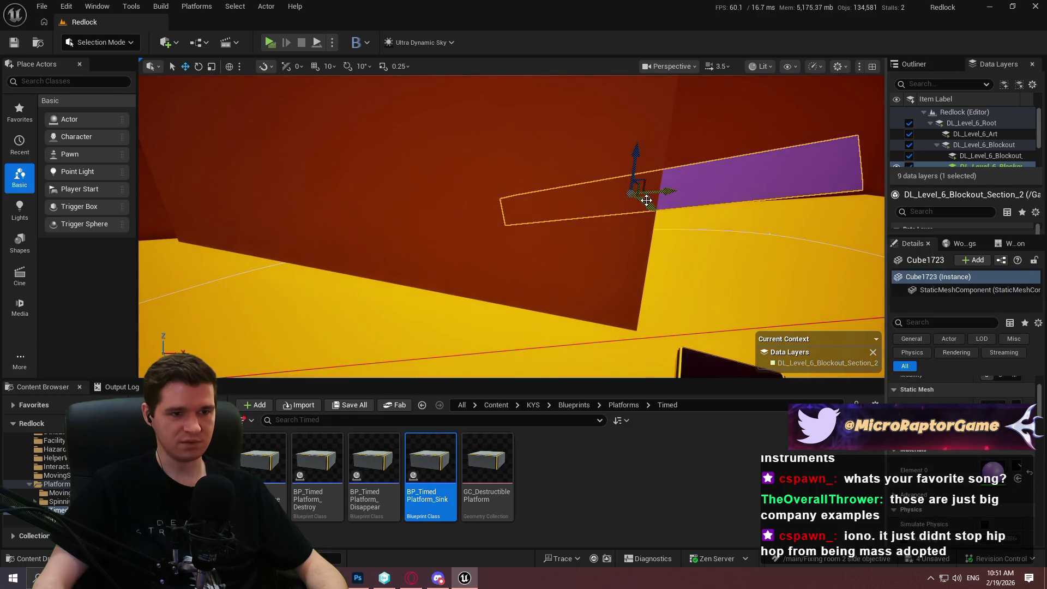
mouse_move(646, 200)
mouse_down()
mouse_move(493, 239)
mouse_move(491, 257)
mouse_move(549, 251)
mouse_up()
key(e)
drag(499, 191, 502, 157)
key(r)
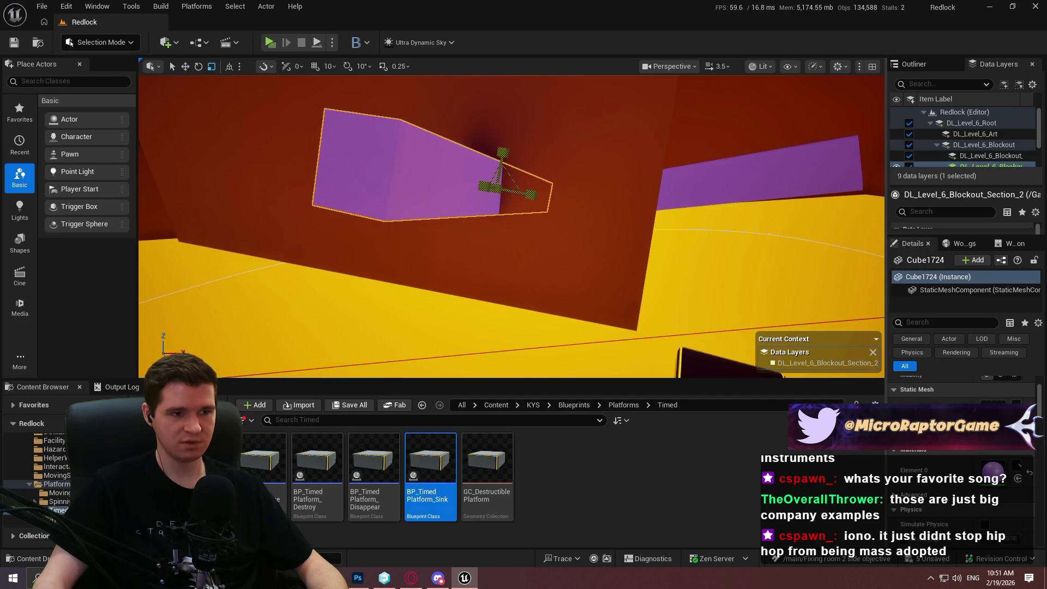
drag(484, 187, 615, 223)
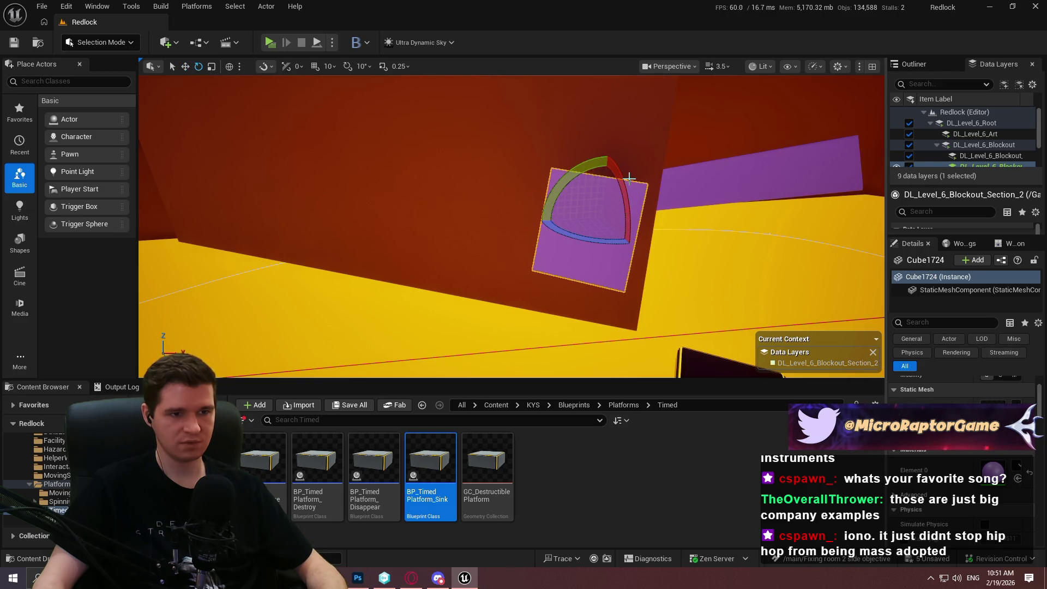
Orbit around the shortened copy Cube1724 to check it, then deselect.
mouse_move(608, 171)
mouse_down()
mouse_move(572, 224)
mouse_move(539, 142)
mouse_move(504, 134)
mouse_move(532, 168)
mouse_up()
key(w)
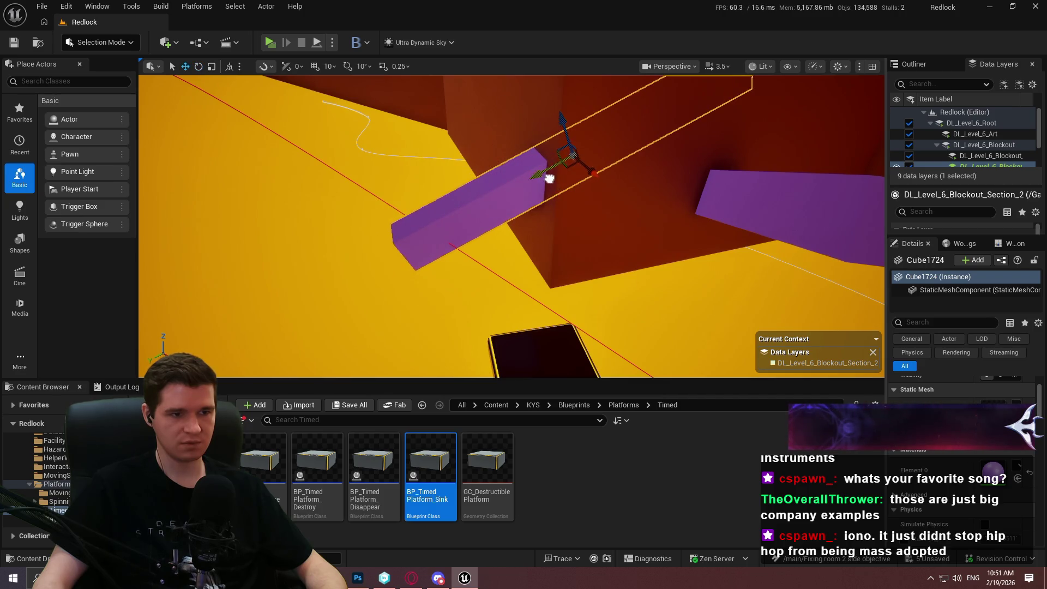
mouse_move(547, 129)
mouse_down()
mouse_move(537, 121)
mouse_move(556, 153)
mouse_move(540, 109)
mouse_move(529, 131)
mouse_move(790, 230)
mouse_up()
key(Escape)
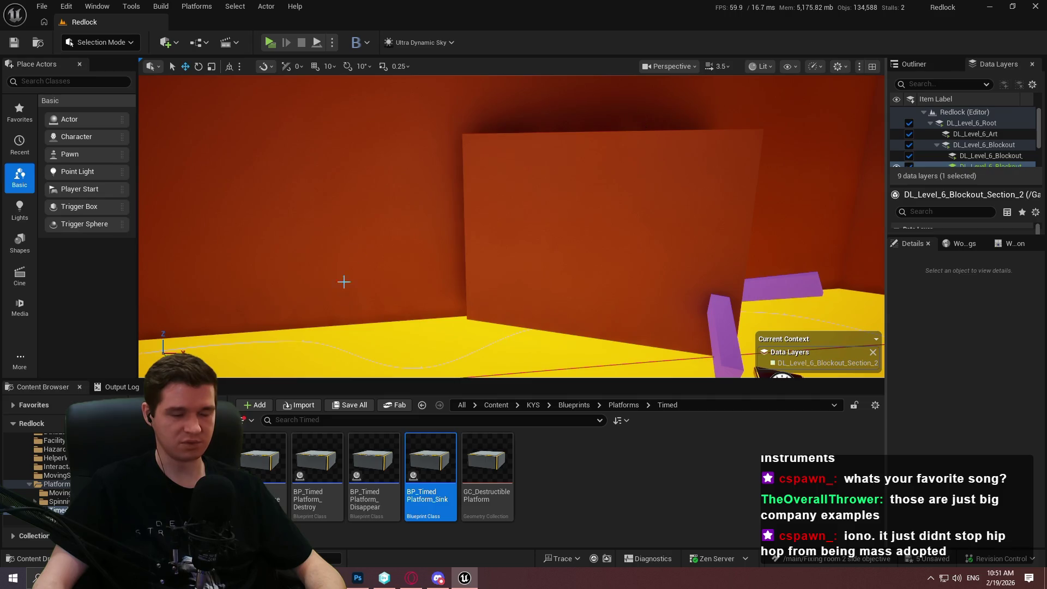
mouse_move(504, 248)
mouse_down()
mouse_move(504, 281)
mouse_move(513, 278)
mouse_move(521, 269)
mouse_move(494, 257)
mouse_up()
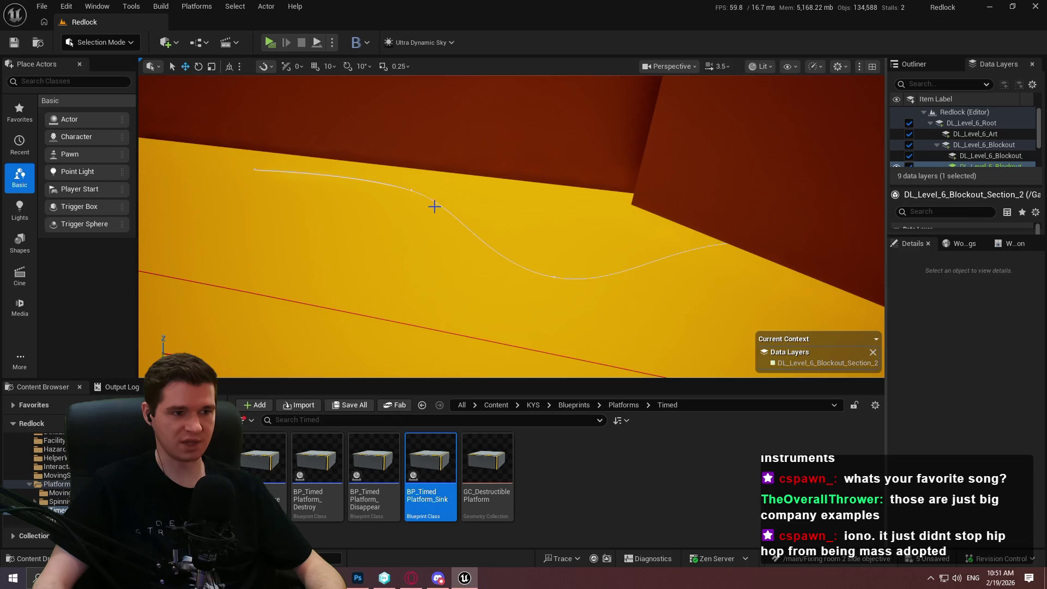
Duplicate the orange wall block, slide the copy left, and drop it onto the yellow floor.
mouse_move(593, 182)
mouse_down()
mouse_move(584, 186)
mouse_move(593, 182)
mouse_up()
click(647, 182)
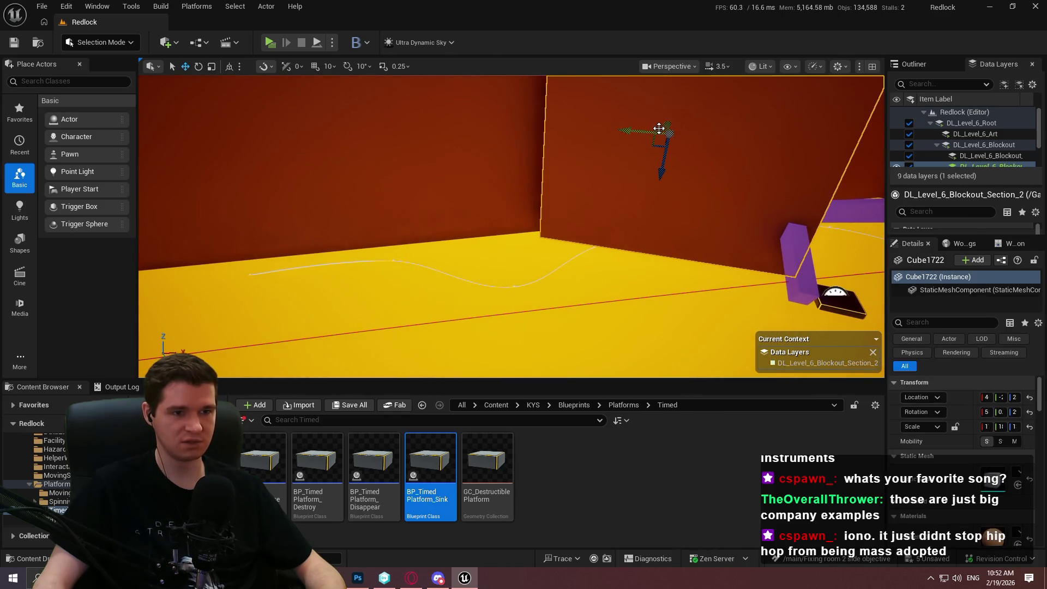
mouse_move(668, 133)
mouse_down()
mouse_move(303, 105)
mouse_move(324, 137)
mouse_move(317, 159)
mouse_move(339, 241)
mouse_up()
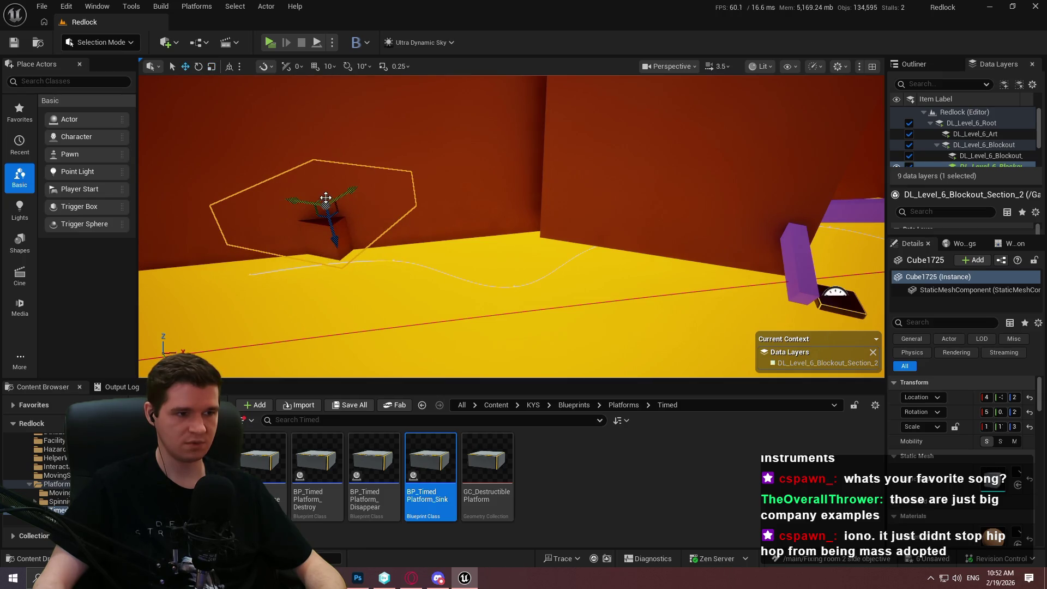
drag(326, 197, 324, 218)
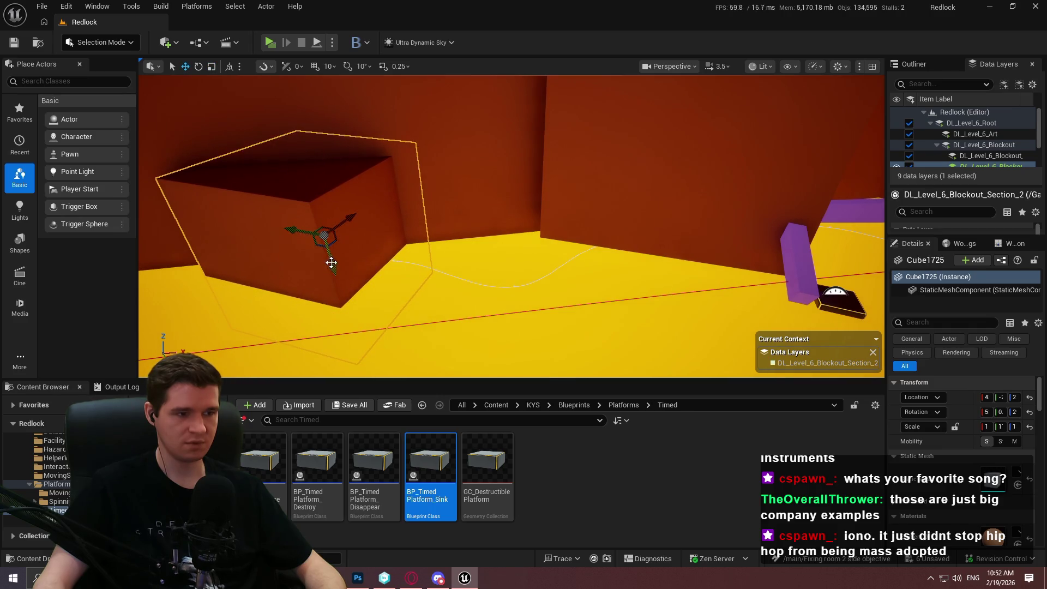
Tilt the block about 28° and set its Scale Z to 3.
key(e)
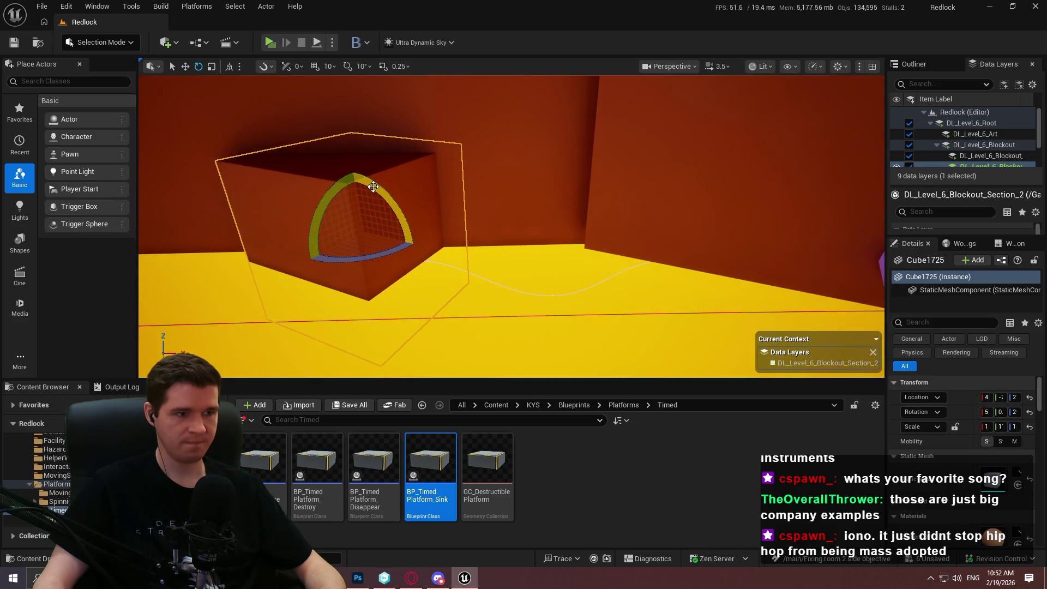
mouse_move(373, 186)
mouse_down()
mouse_move(420, 234)
mouse_move(431, 231)
mouse_up()
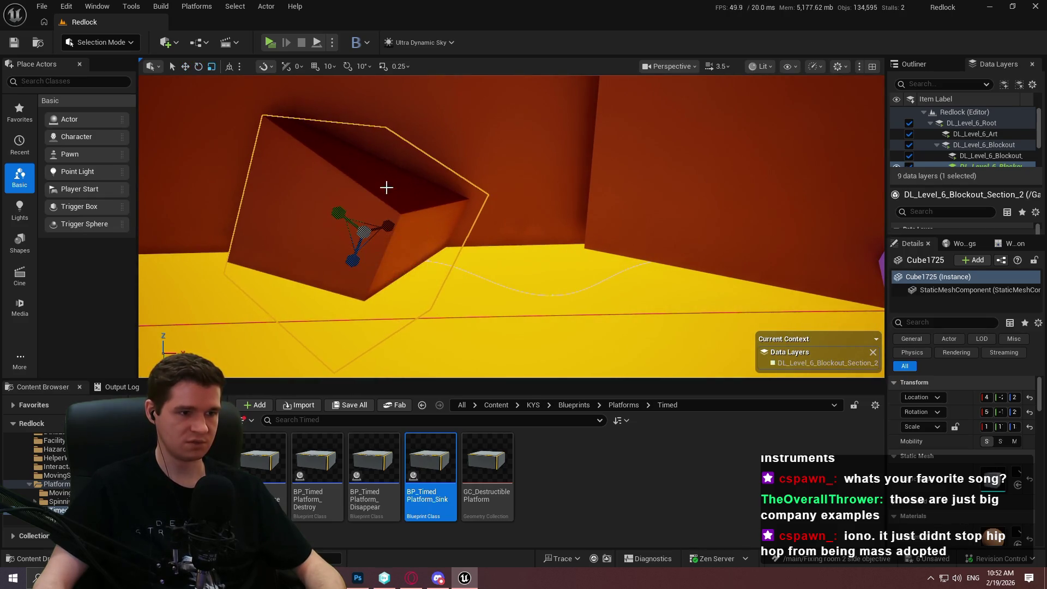
text(3)
key(Return)
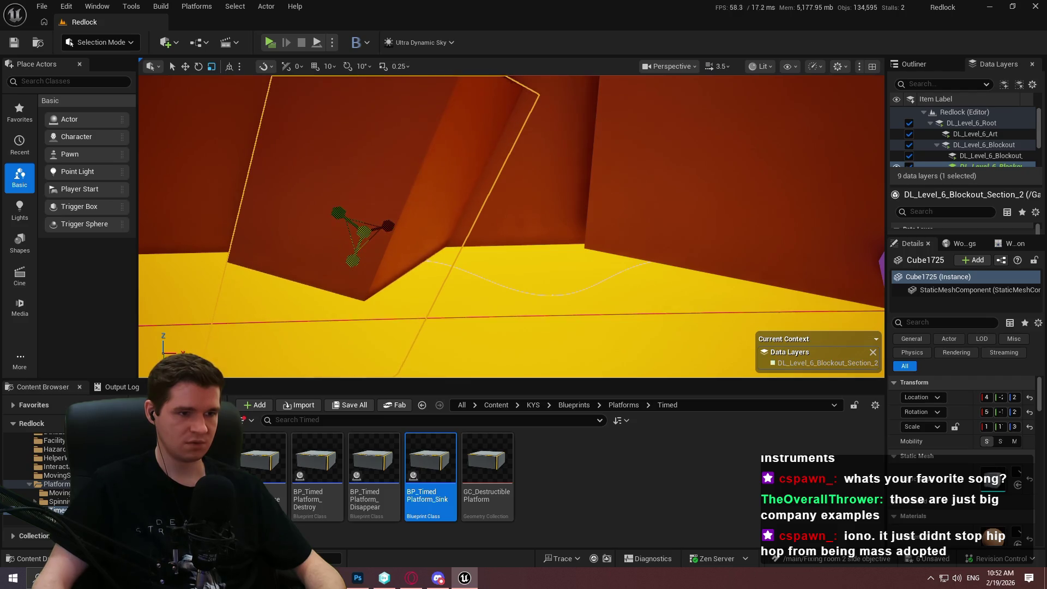
Move the tall block up and right, then tilt it another 26° against the wall.
mouse_move(373, 223)
mouse_down()
mouse_move(398, 196)
mouse_move(436, 85)
mouse_up()
key(f)
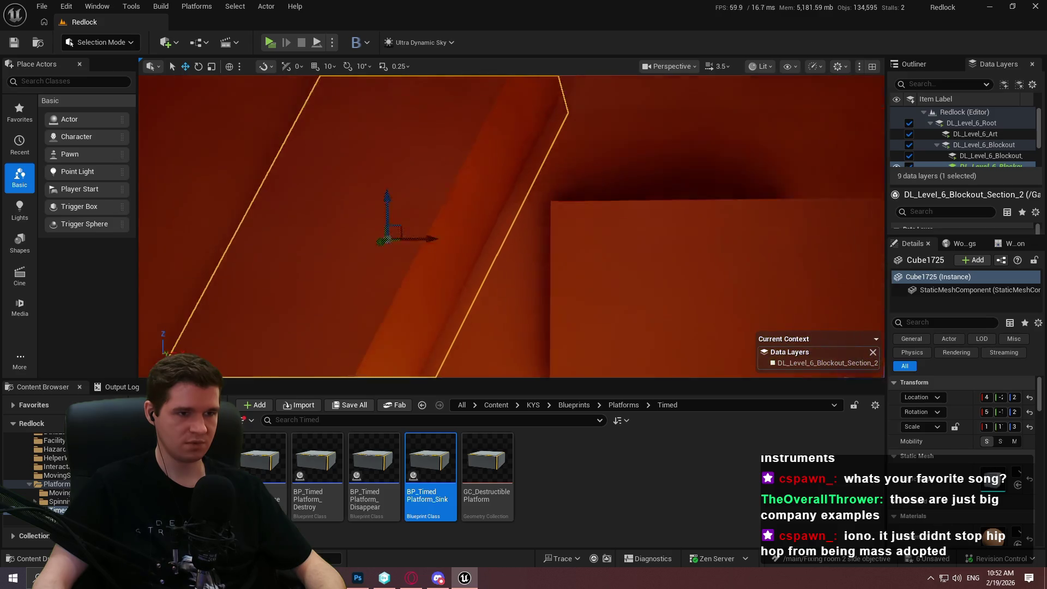
drag(392, 271, 421, 237)
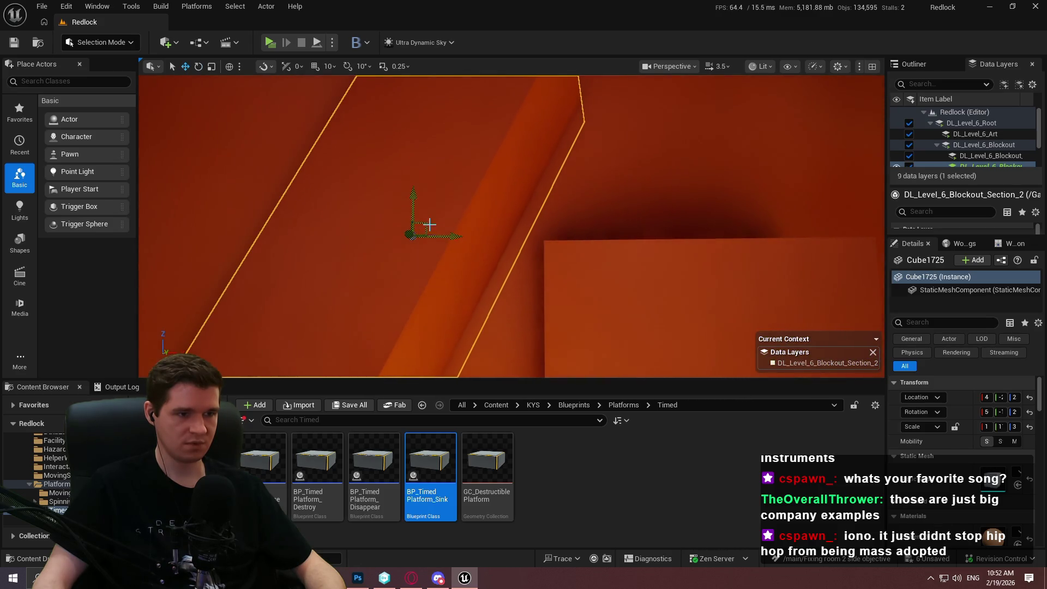
key(e)
drag(469, 143, 479, 196)
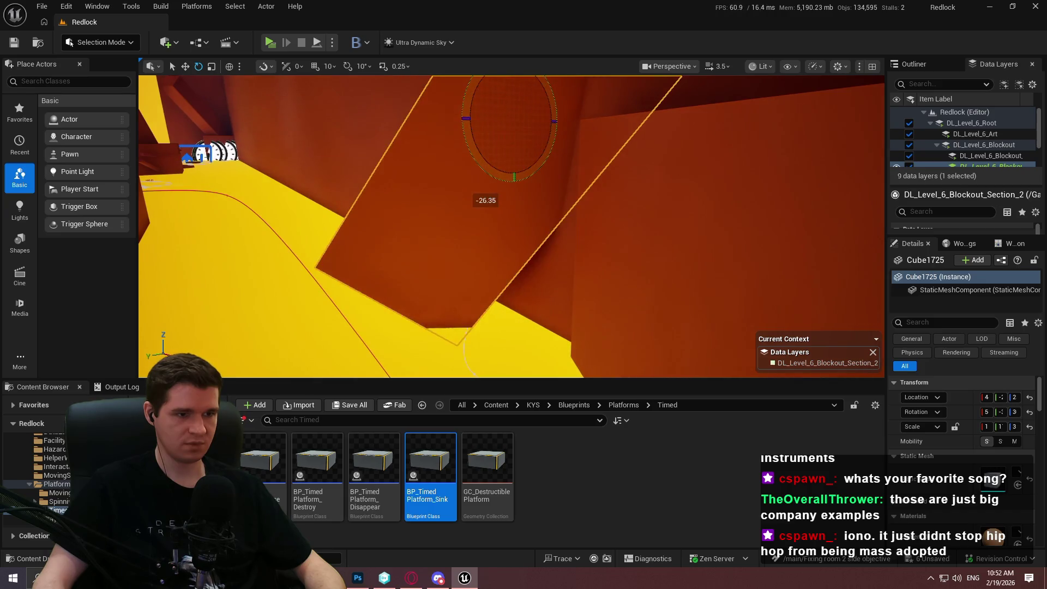
mouse_move(507, 108)
mouse_down()
mouse_move(545, 89)
mouse_move(535, 103)
mouse_move(549, 98)
mouse_up()
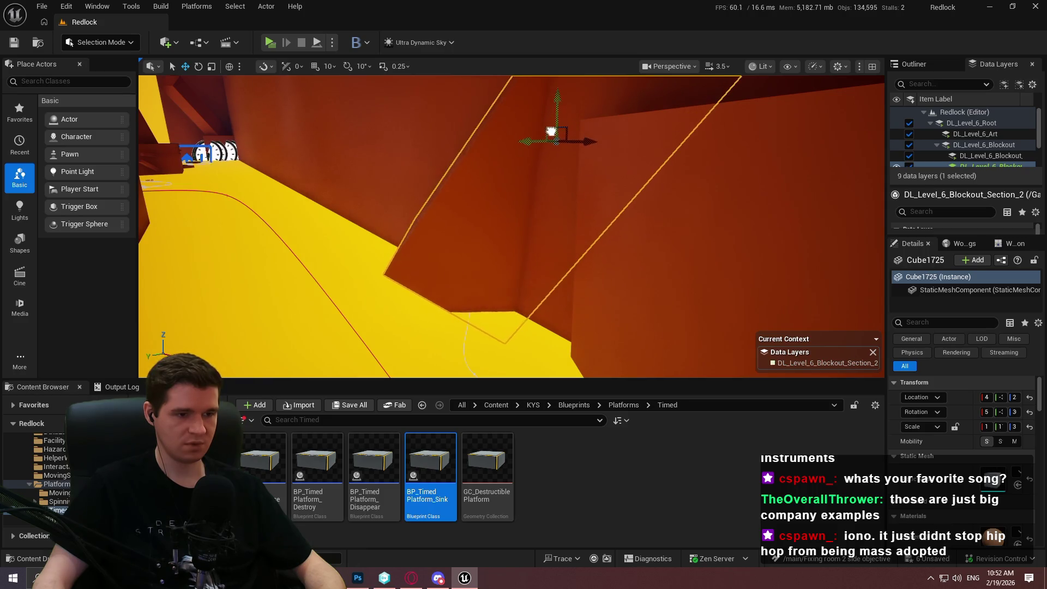
Inspect the angled slab from around it, deselect it, and Save All.
drag(581, 131, 517, 126)
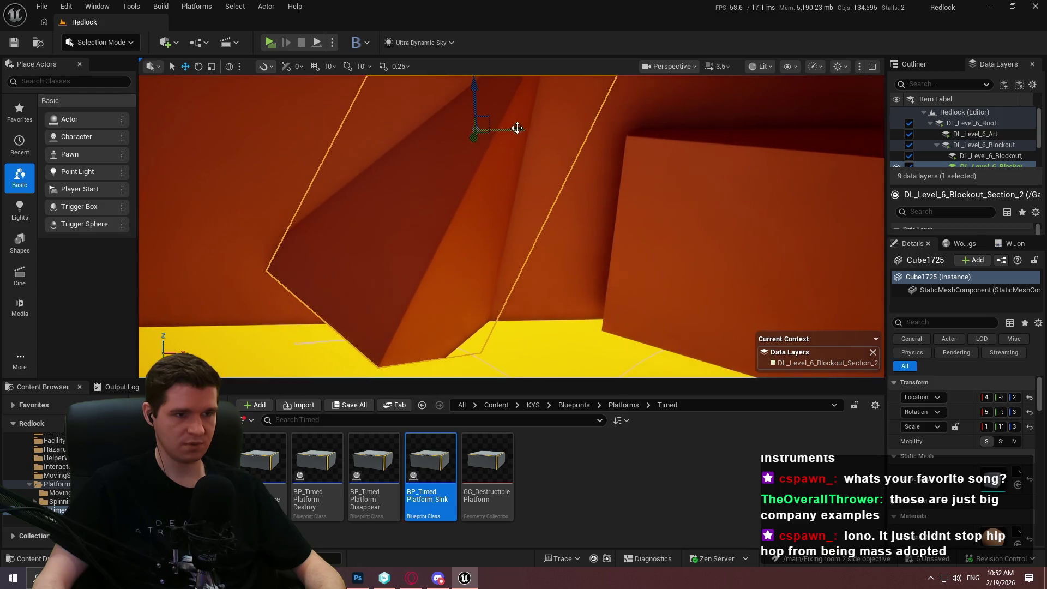
mouse_move(581, 131)
mouse_down()
mouse_move(491, 114)
mouse_move(501, 97)
mouse_up()
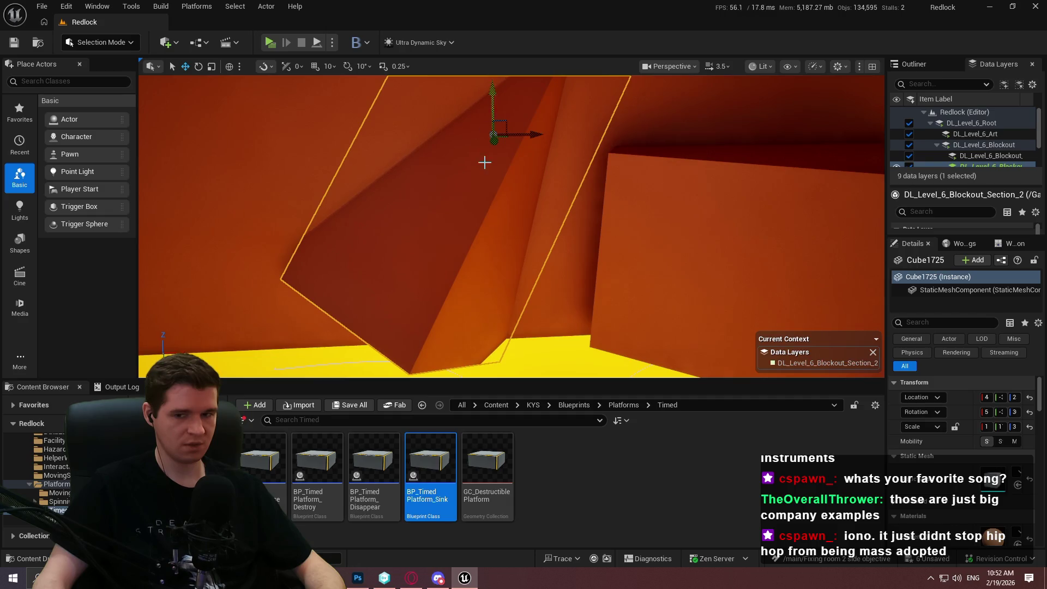
mouse_move(484, 162)
mouse_down()
mouse_move(491, 199)
mouse_move(514, 145)
mouse_up()
key(Escape)
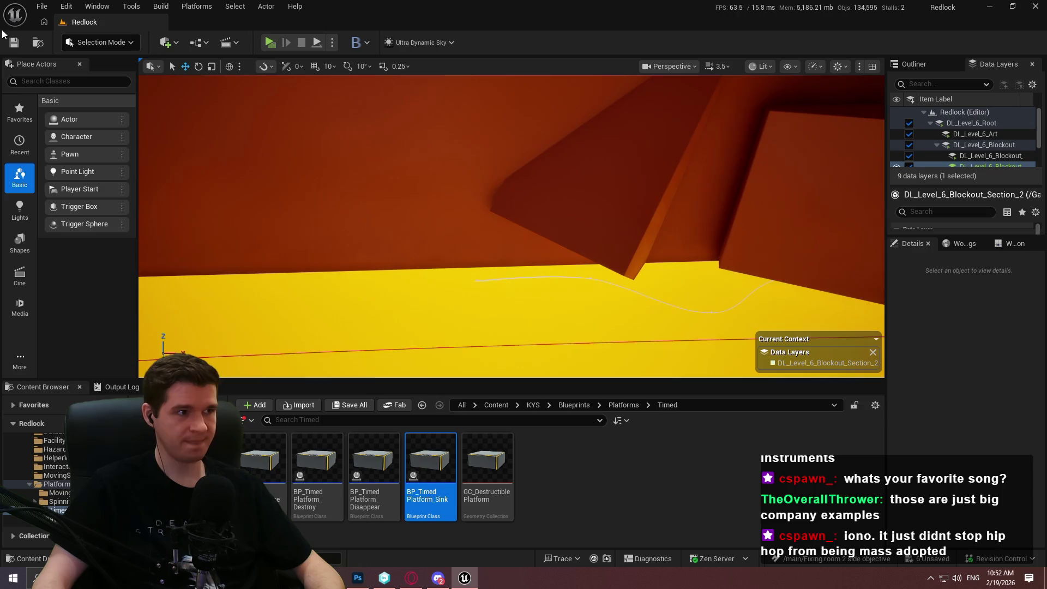
click(42, 6)
click(82, 163)
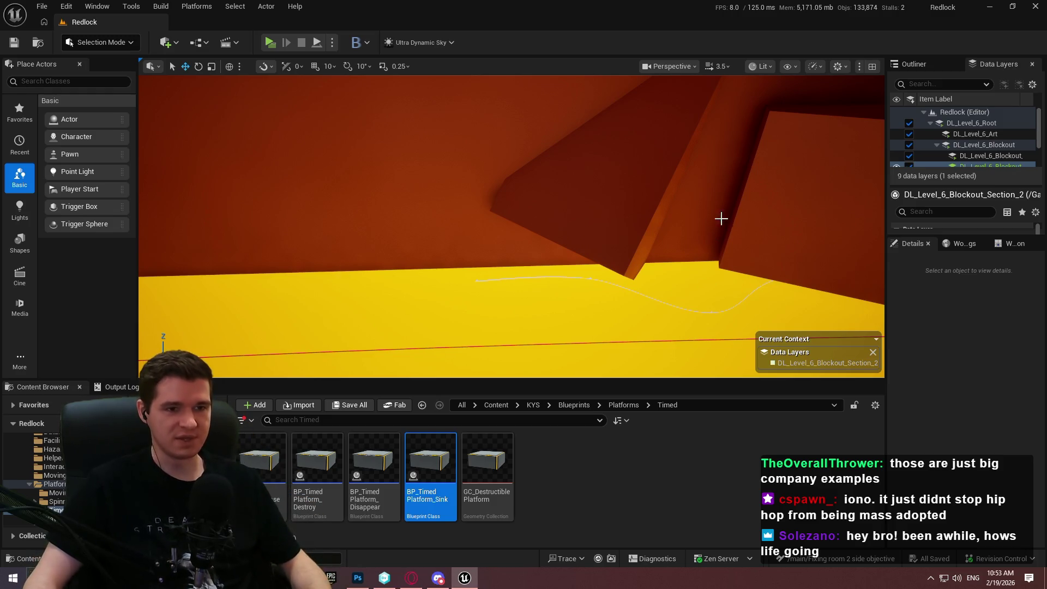
Pull the view back to the two purple beams and enter the F11 immersive viewport.
mouse_move(721, 218)
mouse_down()
mouse_move(721, 261)
mouse_move(707, 231)
mouse_move(719, 222)
mouse_move(758, 248)
mouse_move(812, 224)
mouse_up()
scroll(722, 224, up, 3)
key(F11)
right_click(842, 262)
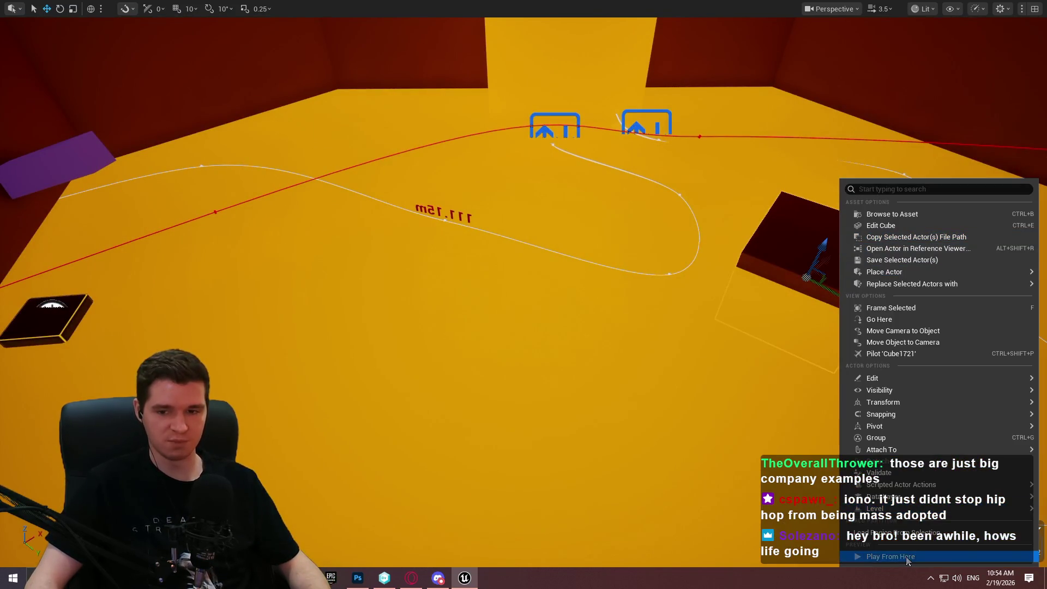
click(901, 547)
key(alt+p)
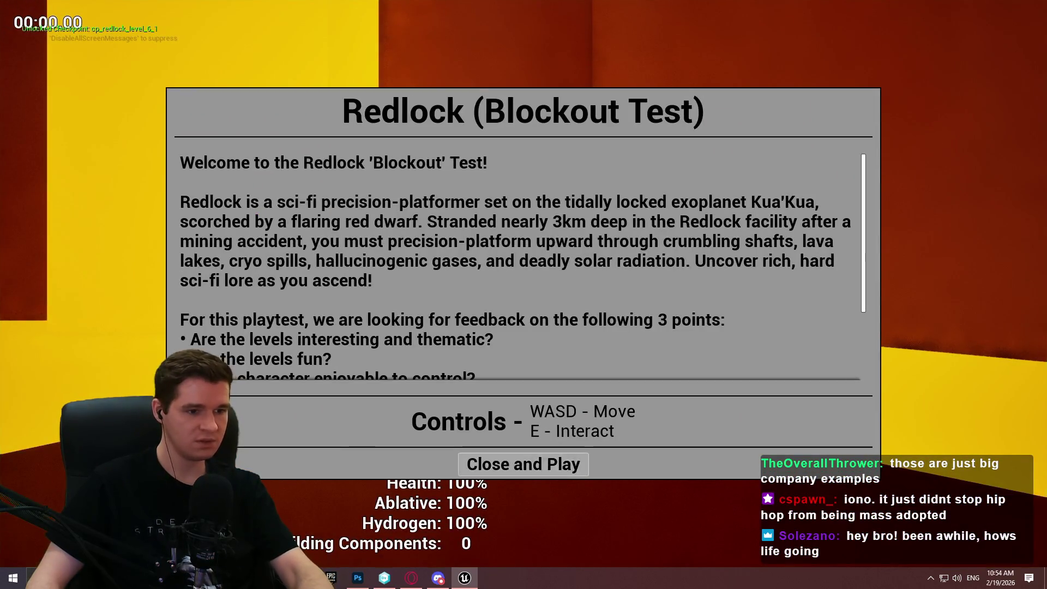
click(523, 463)
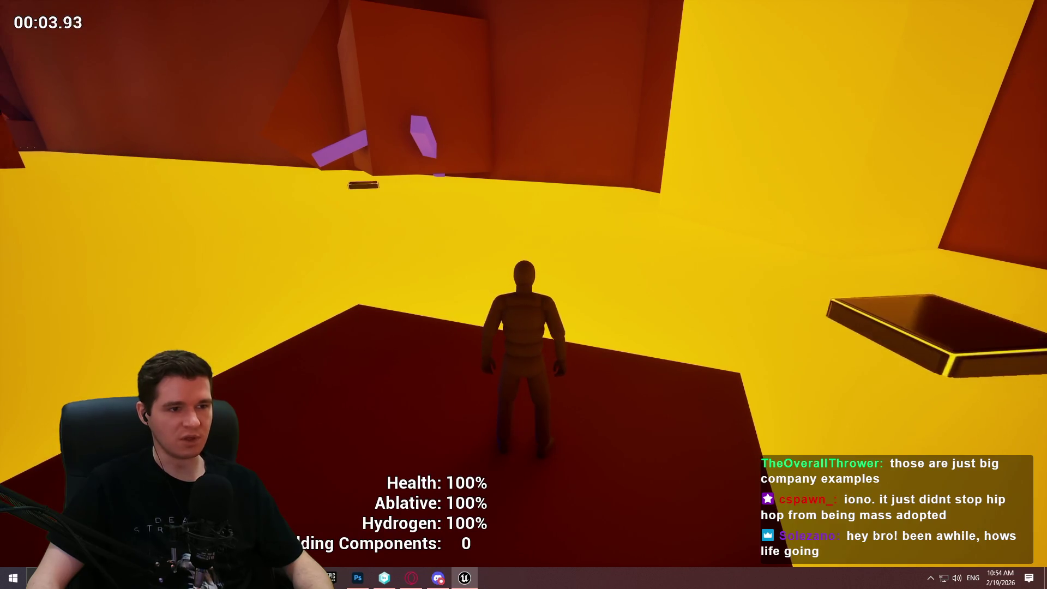
key(w)
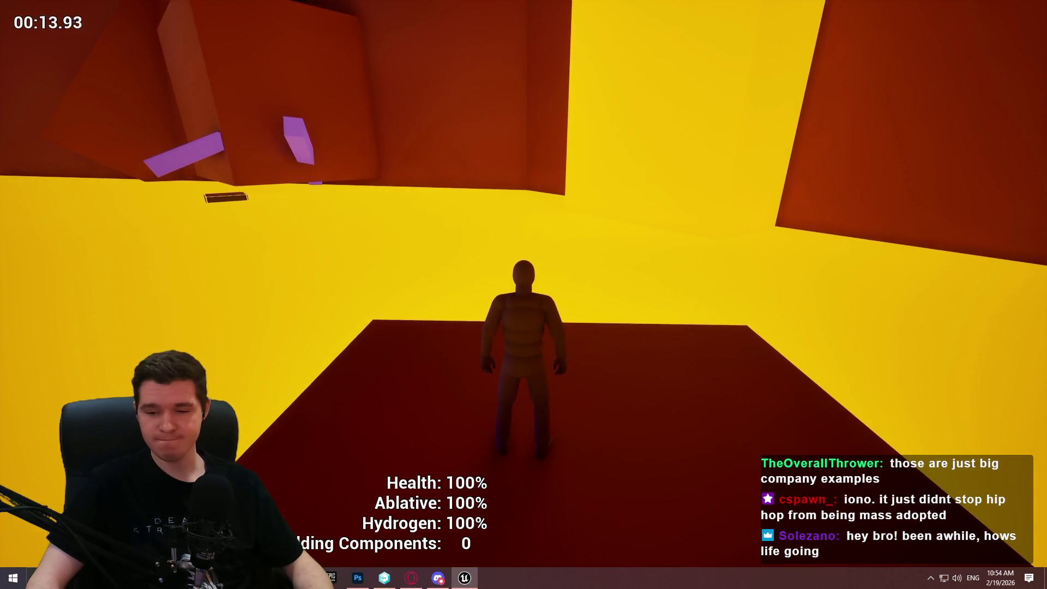
key(w)
key(space)
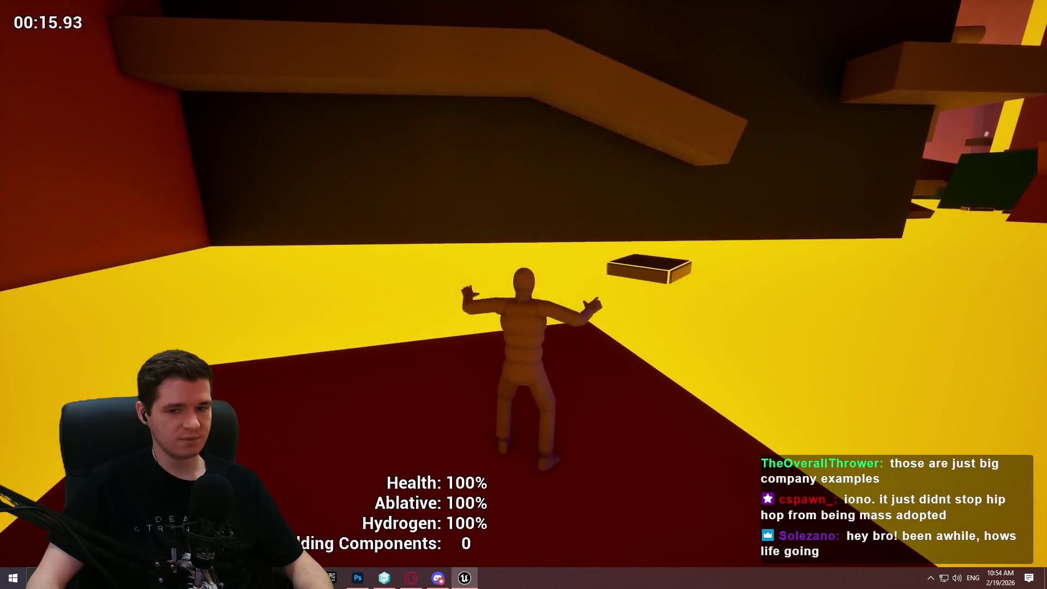
key(w)
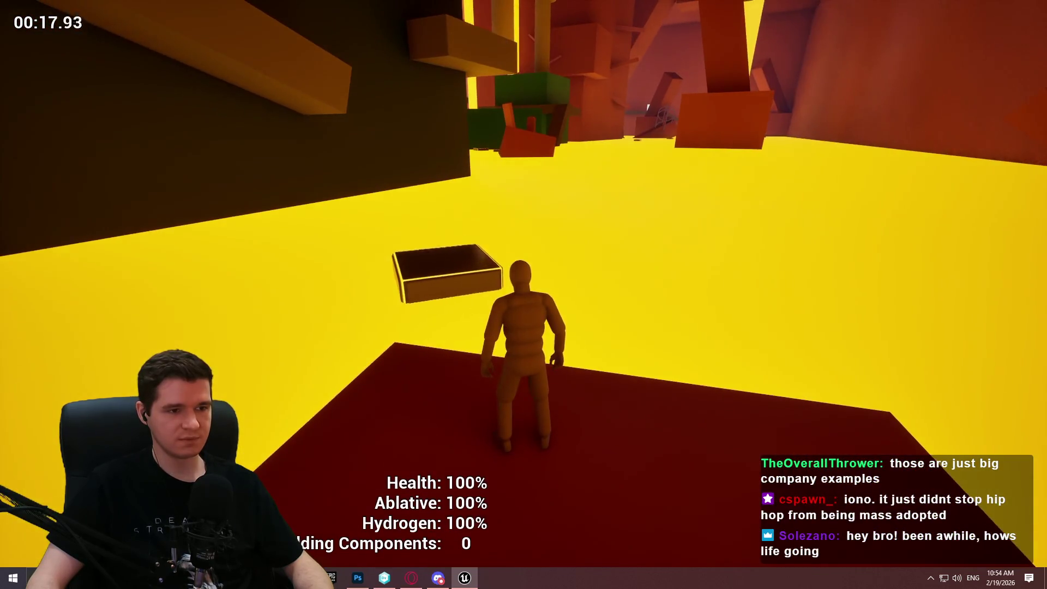
key(w)
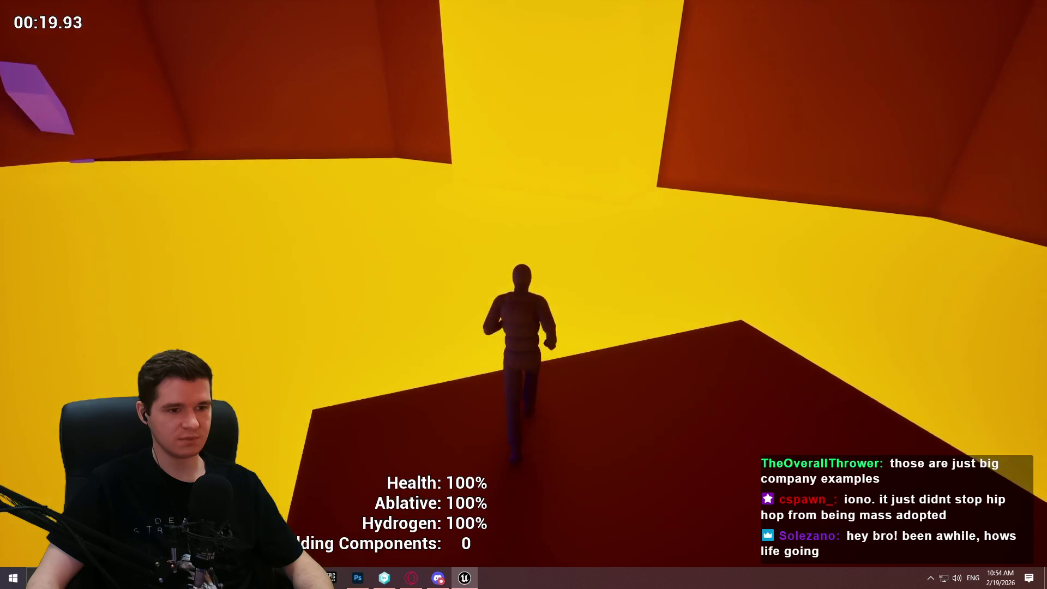
key(w)
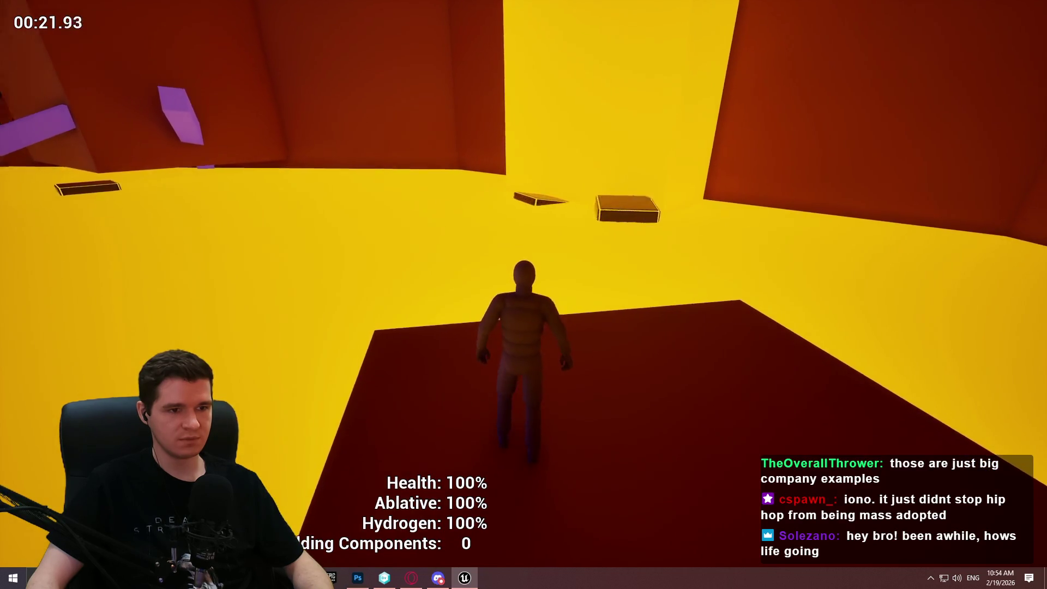
key(w)
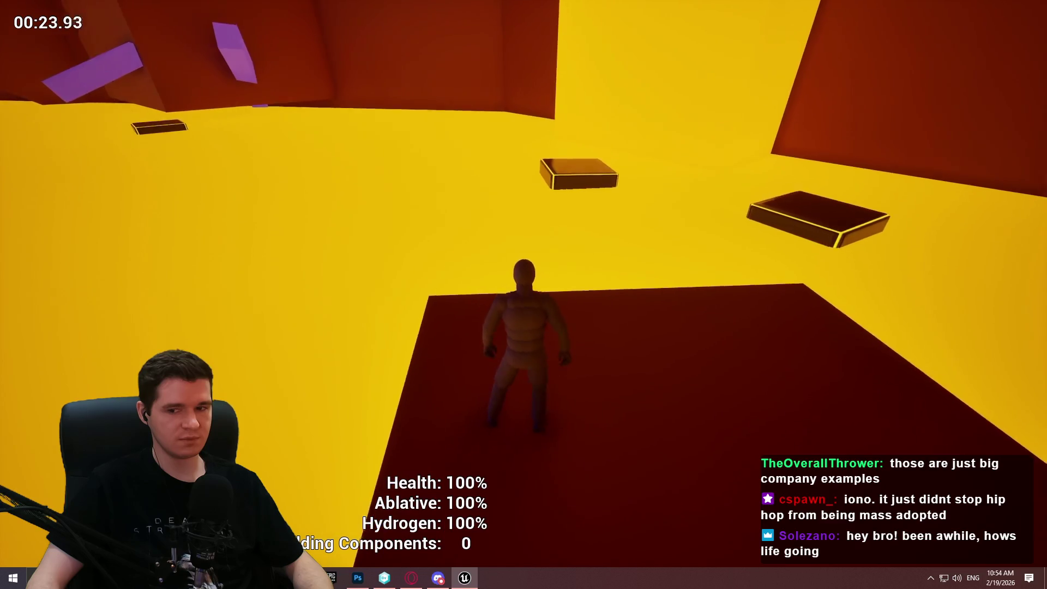
key(space)
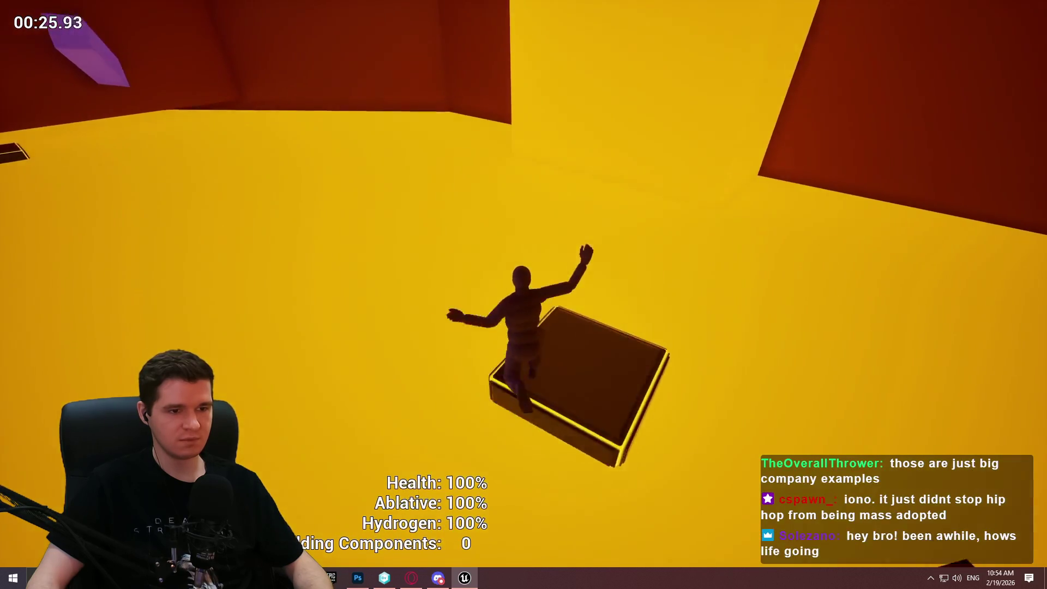
key(Escape)
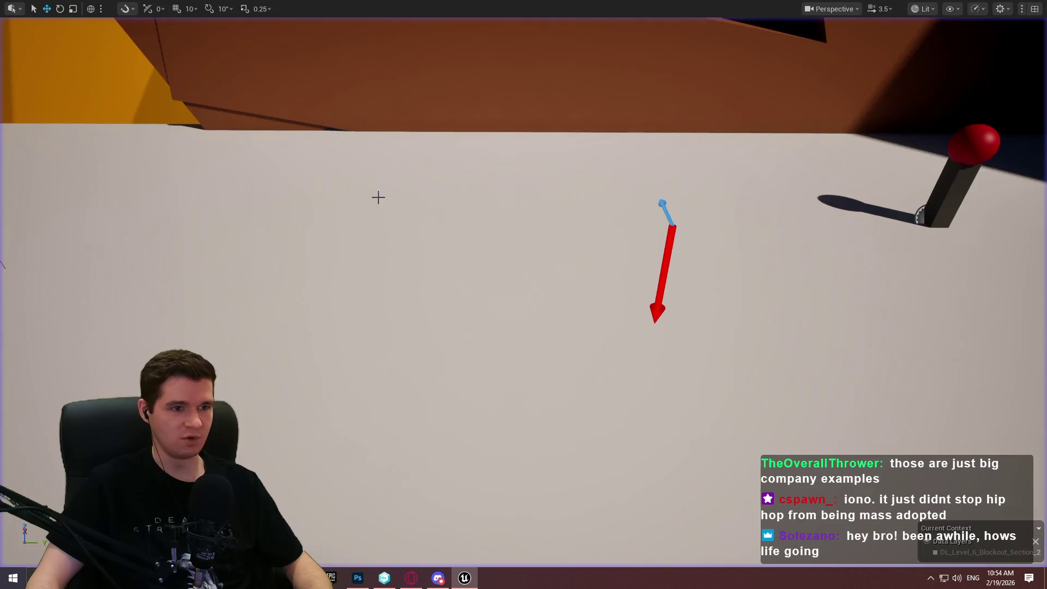
Fly down to the dark block and start Play From Here at that spot.
scroll(523, 294, up, 3)
key(w)
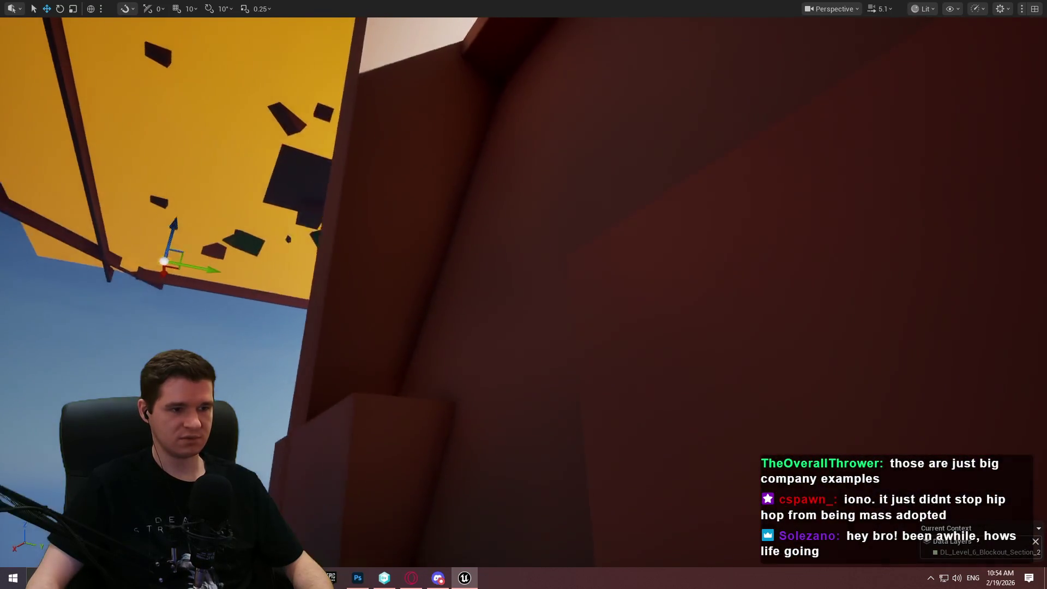
scroll(524, 295, up, 2)
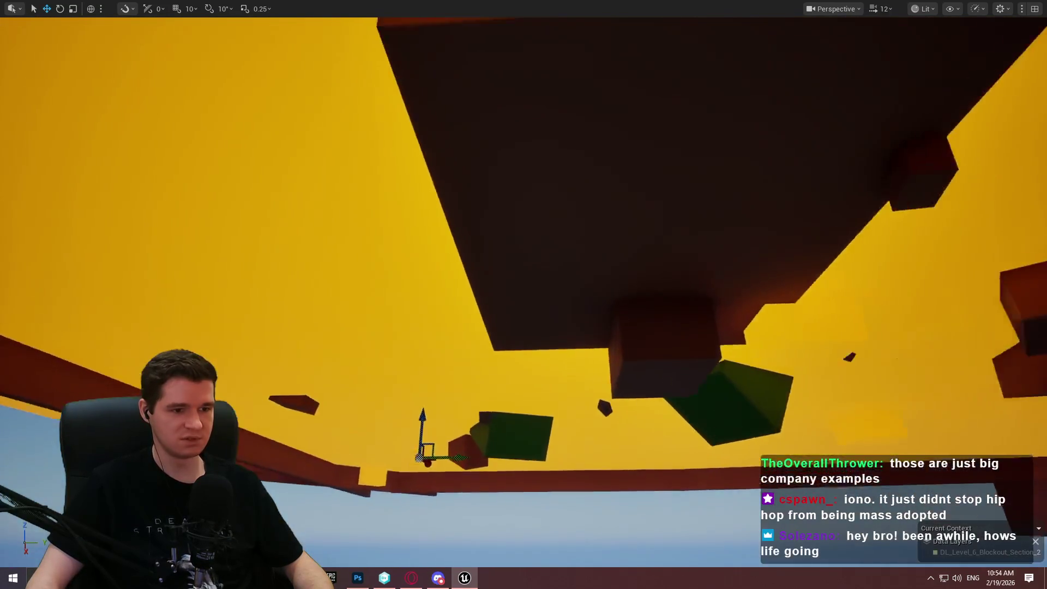
key(w)
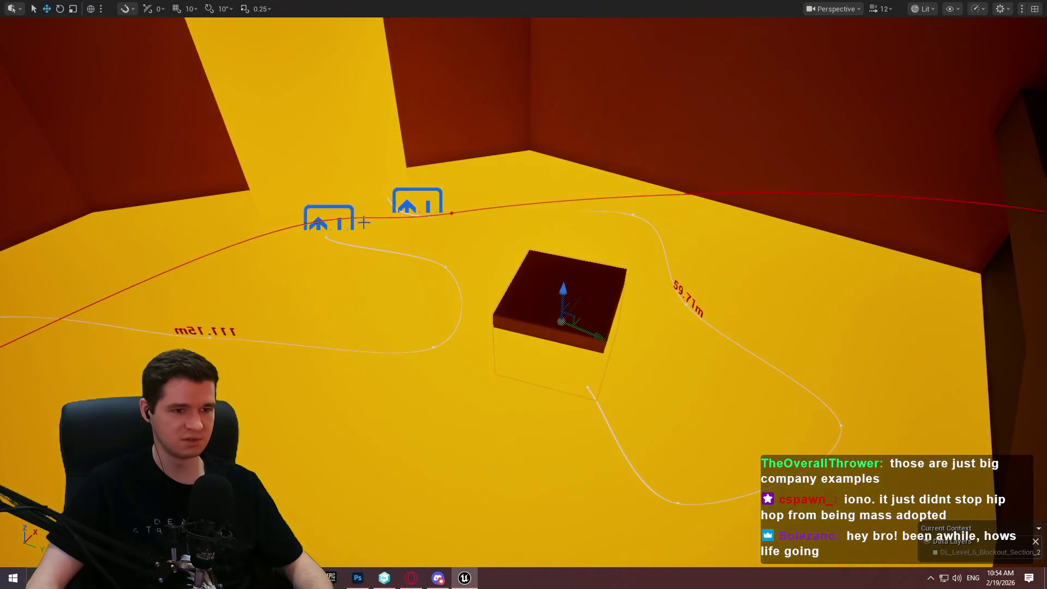
right_click(551, 294)
click(605, 553)
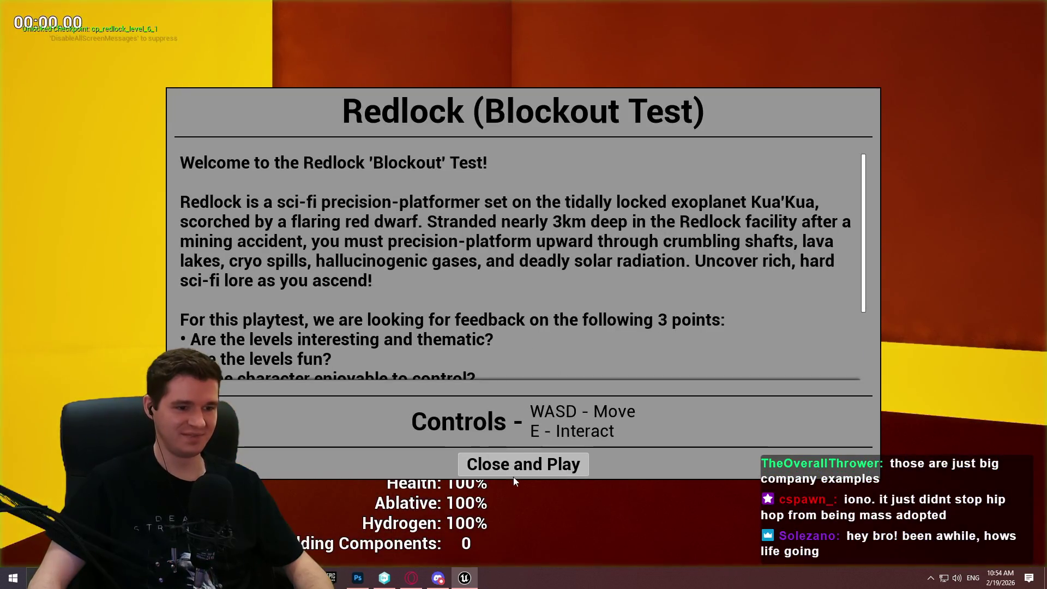
click(514, 475)
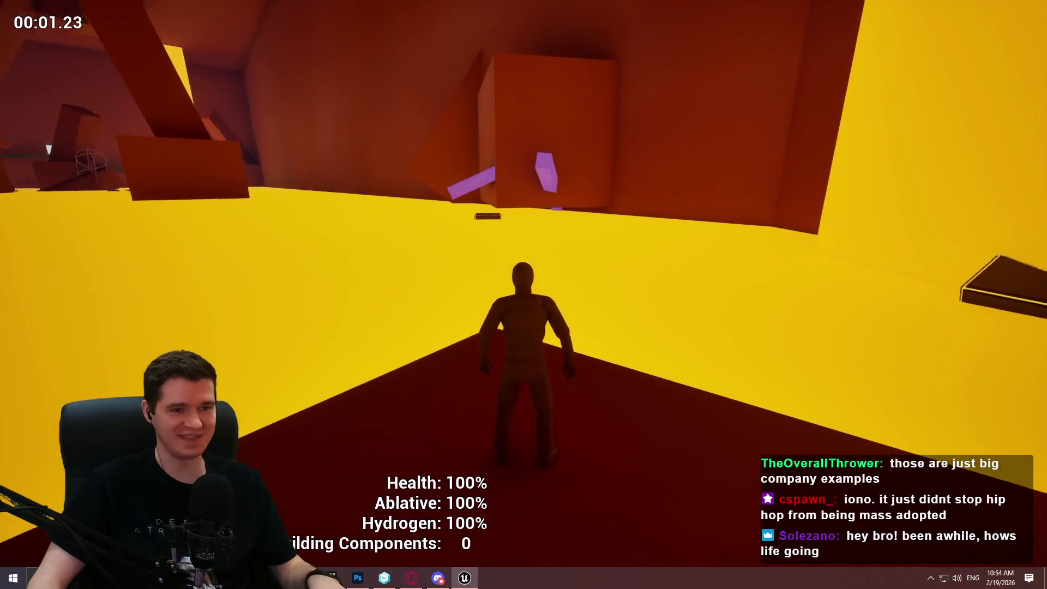
Run the mannequin across the red platform and walkway toward the golden platforms.
key(w)
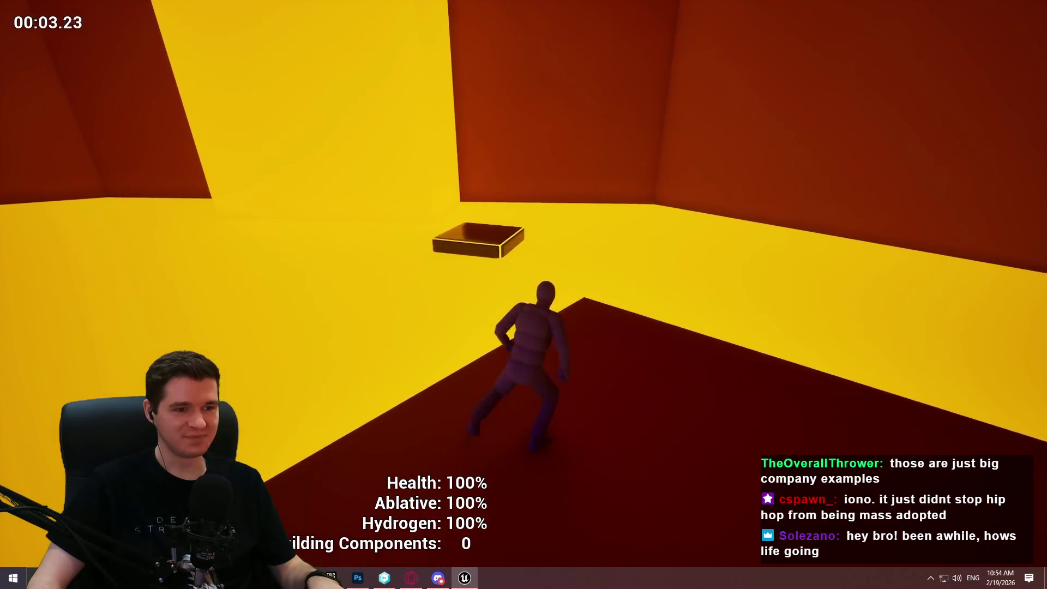
key(w)
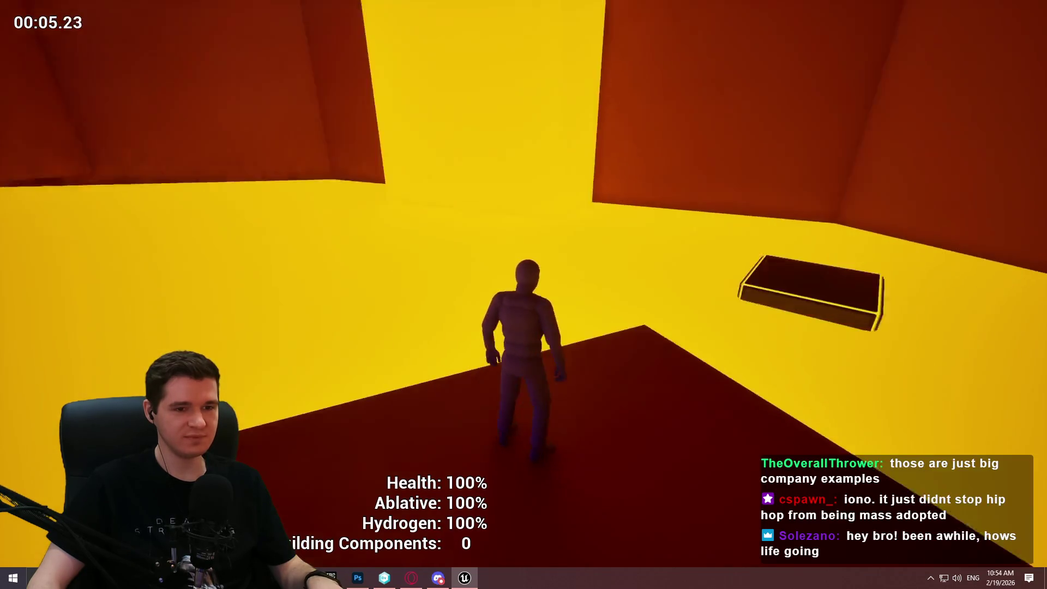
key(w)
key(w)
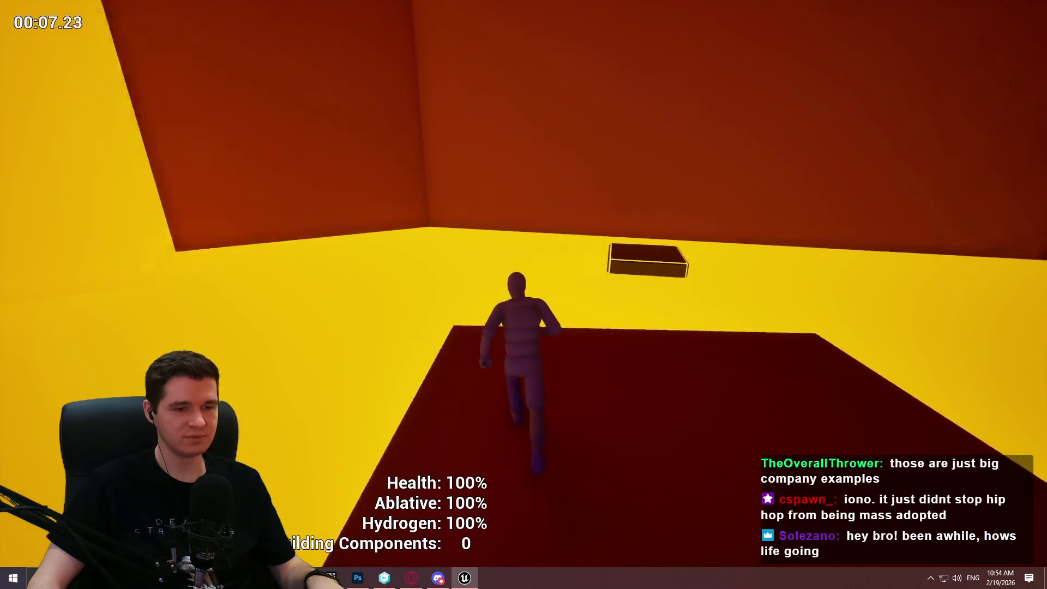
key(w)
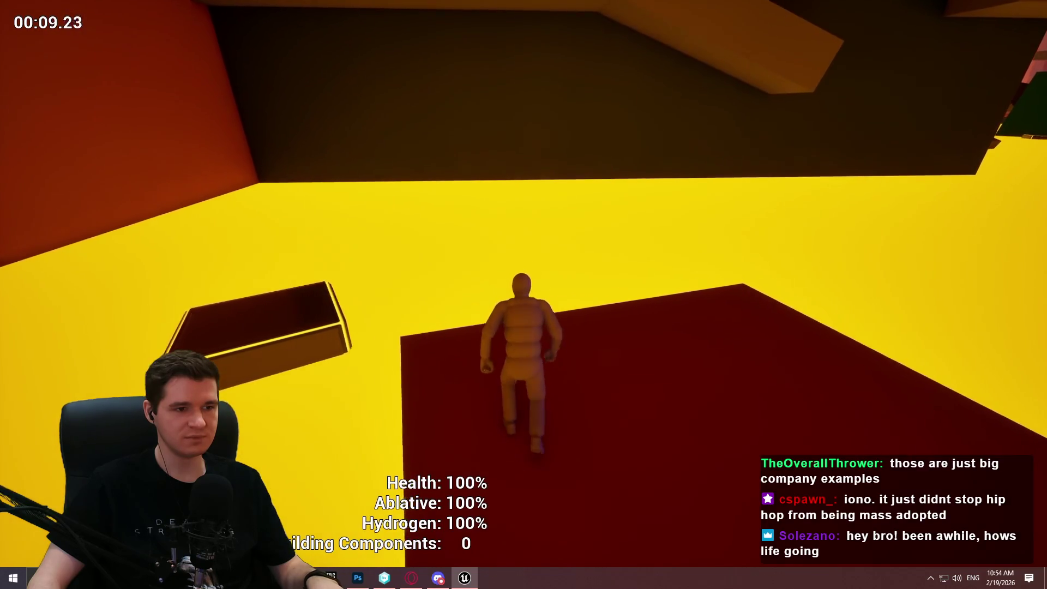
key(w)
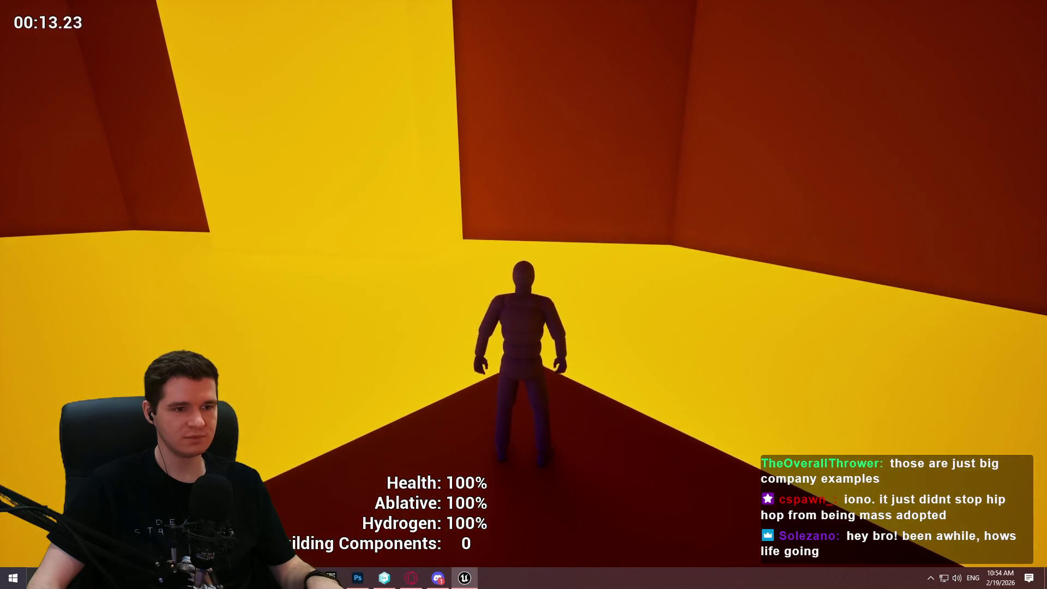
key(w)
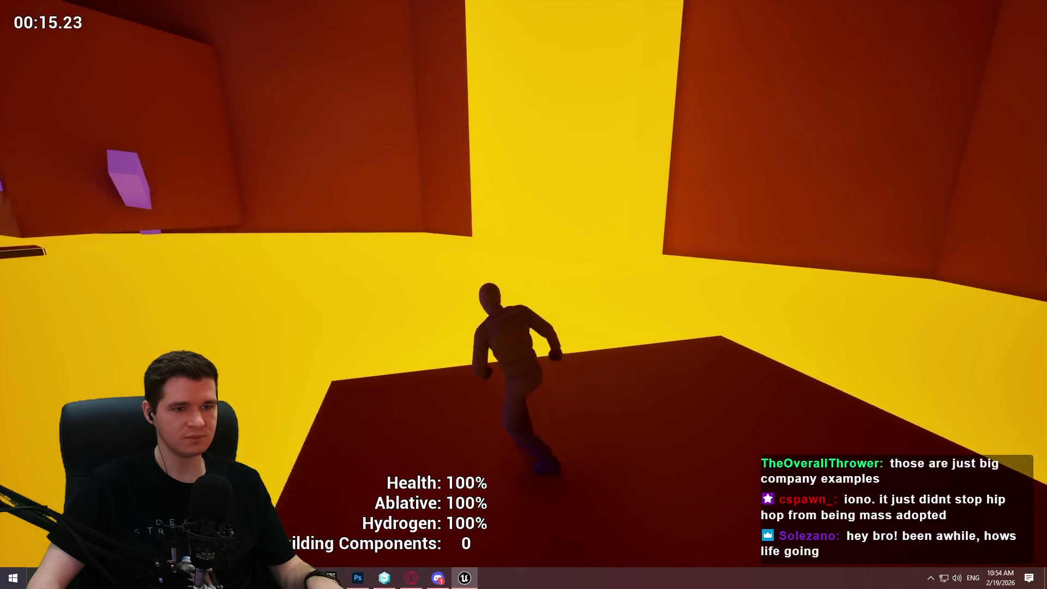
key(w)
key(w)
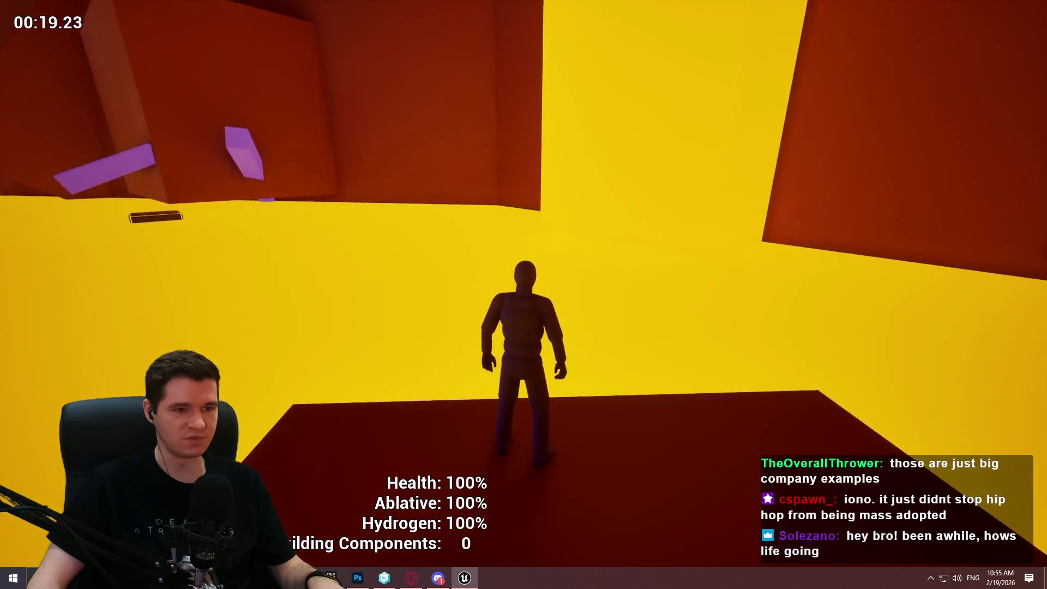
key(w)
key(w)
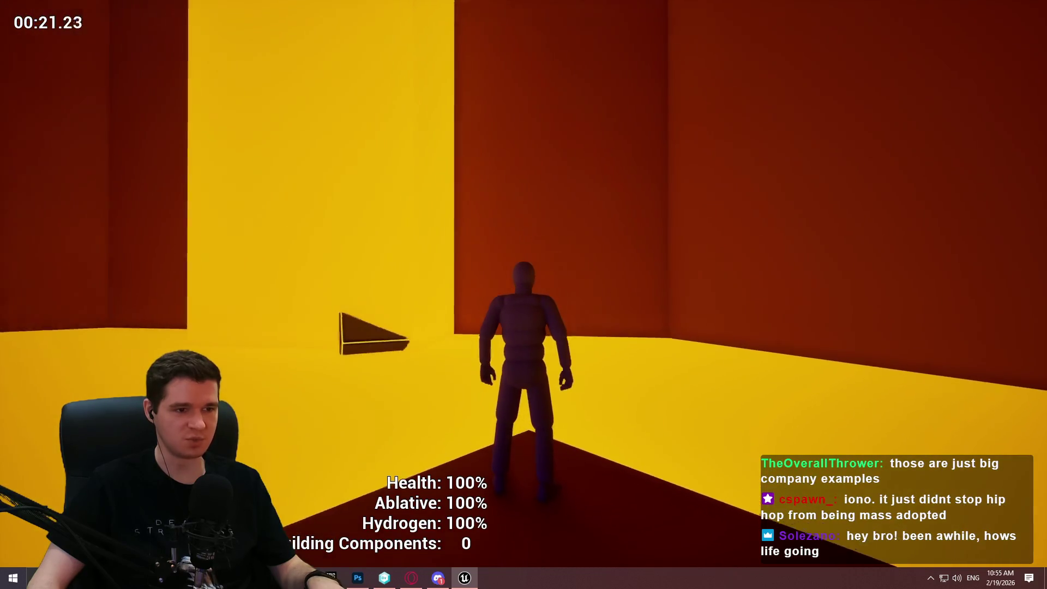
key(w)
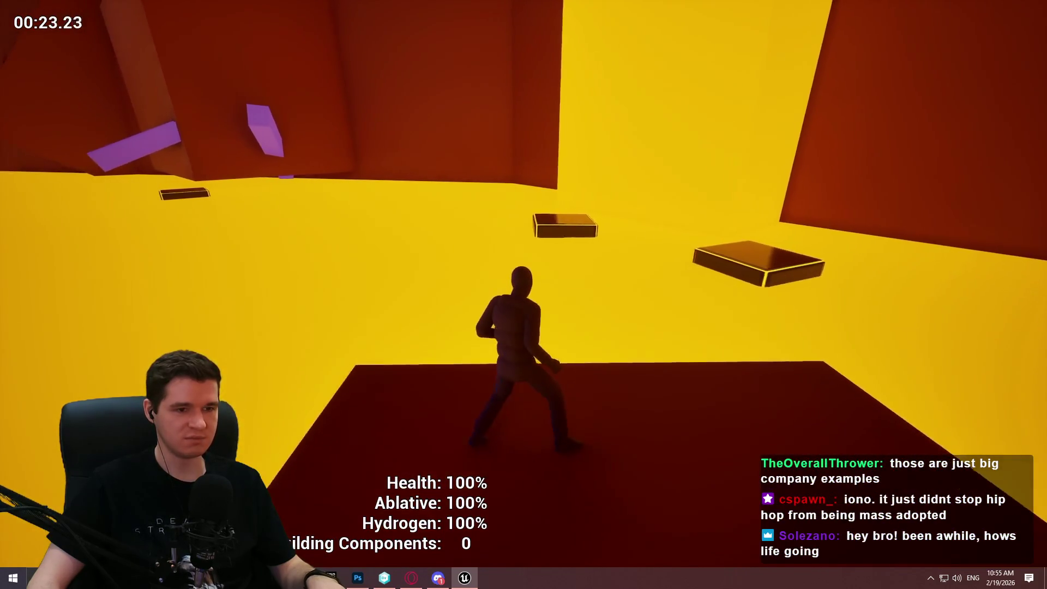
key(w)
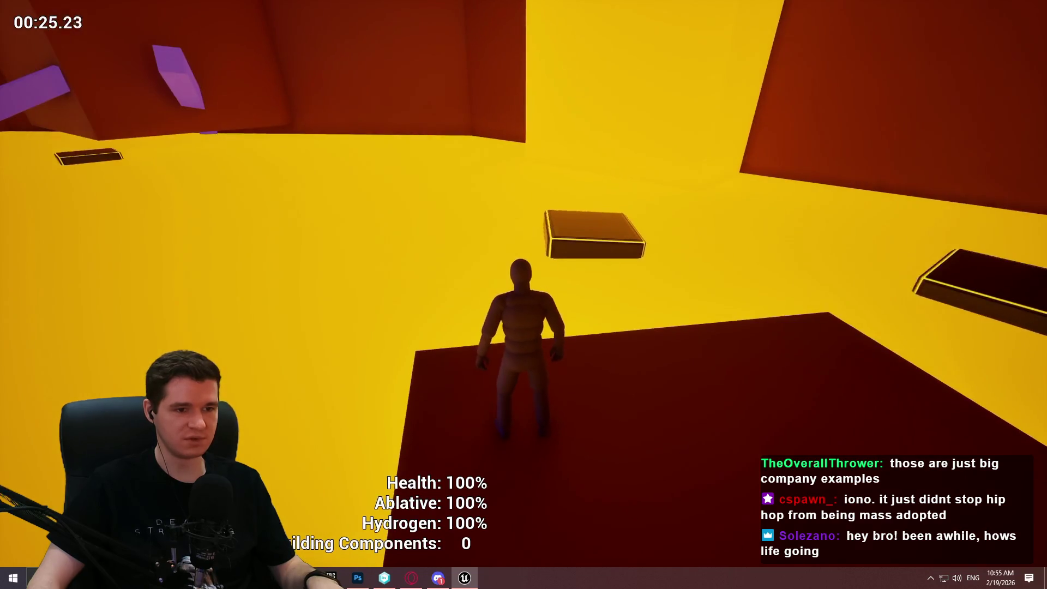
Jump onto the orange wall, cross the purple beams via the green platform, then stop playing.
key(space)
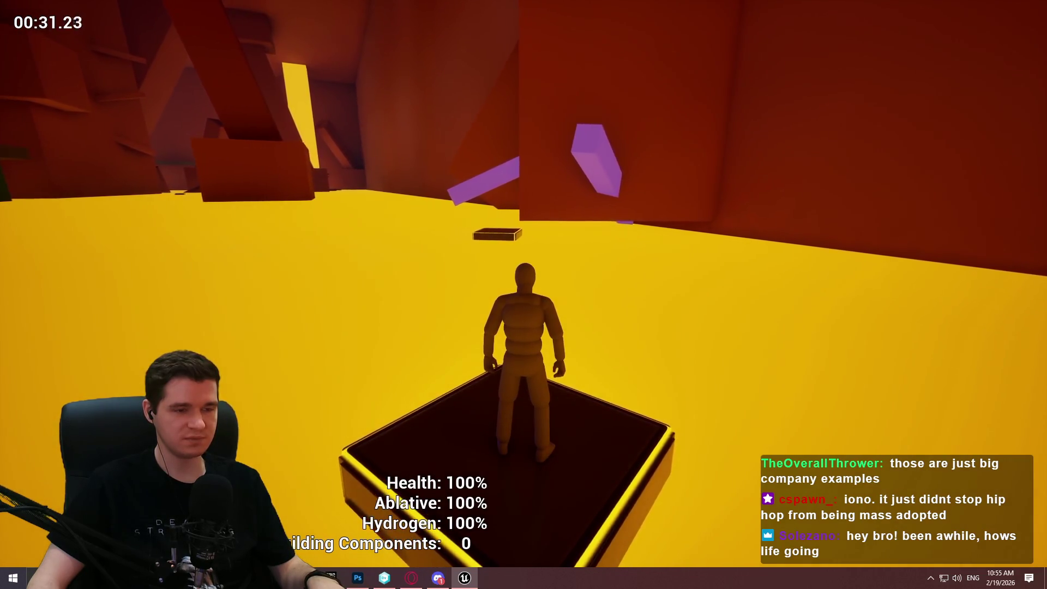
key(d)
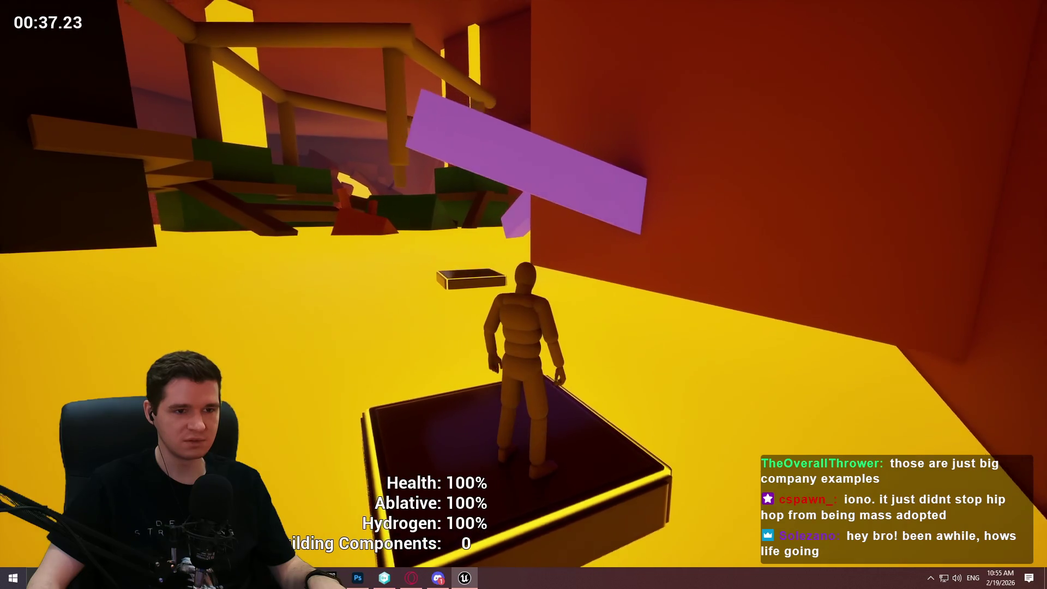
key(space)
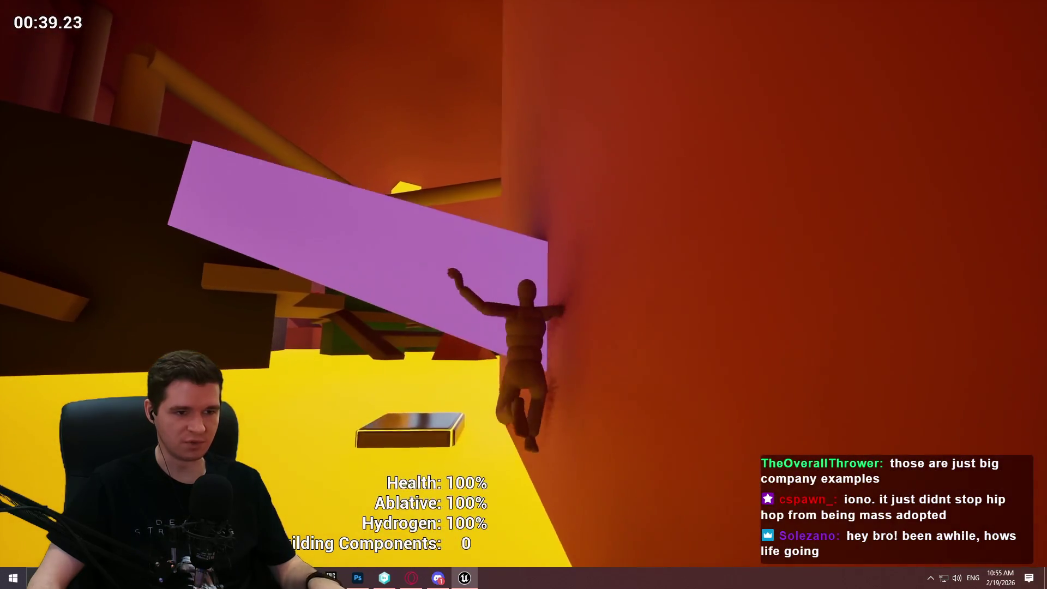
key(w)
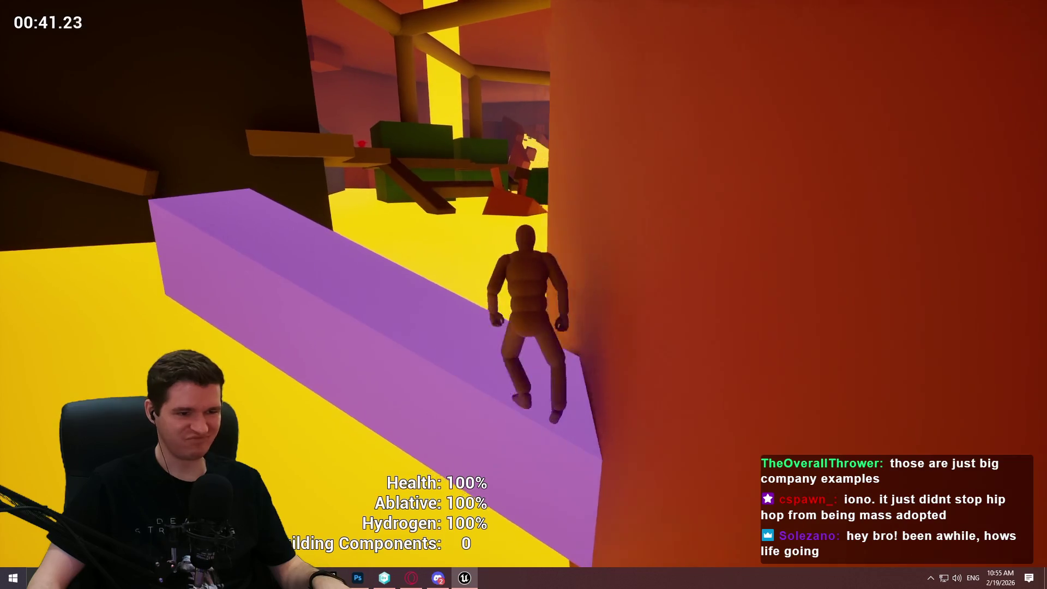
key(space)
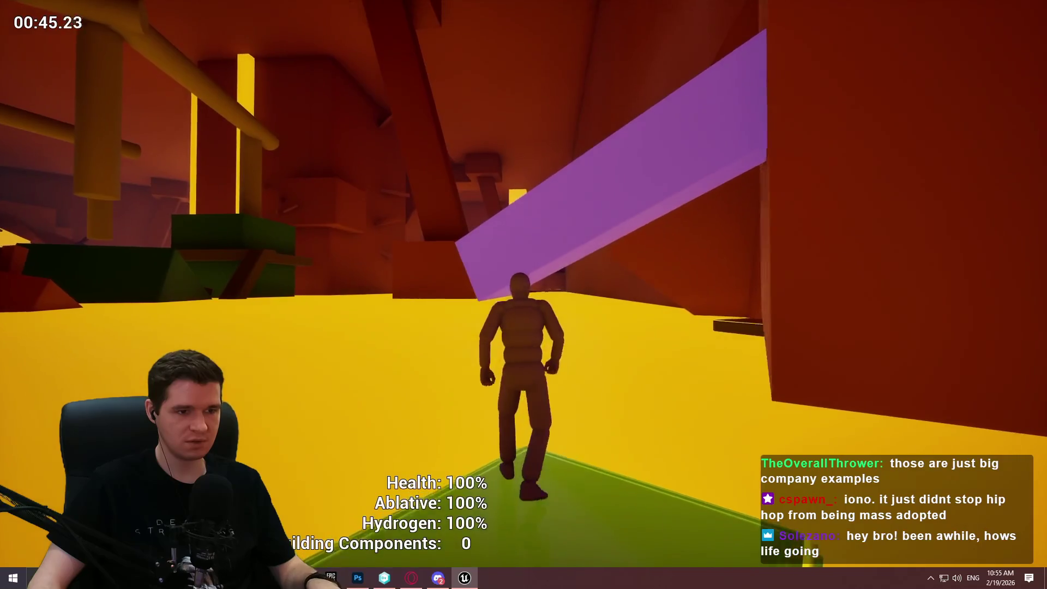
key(space)
key(w)
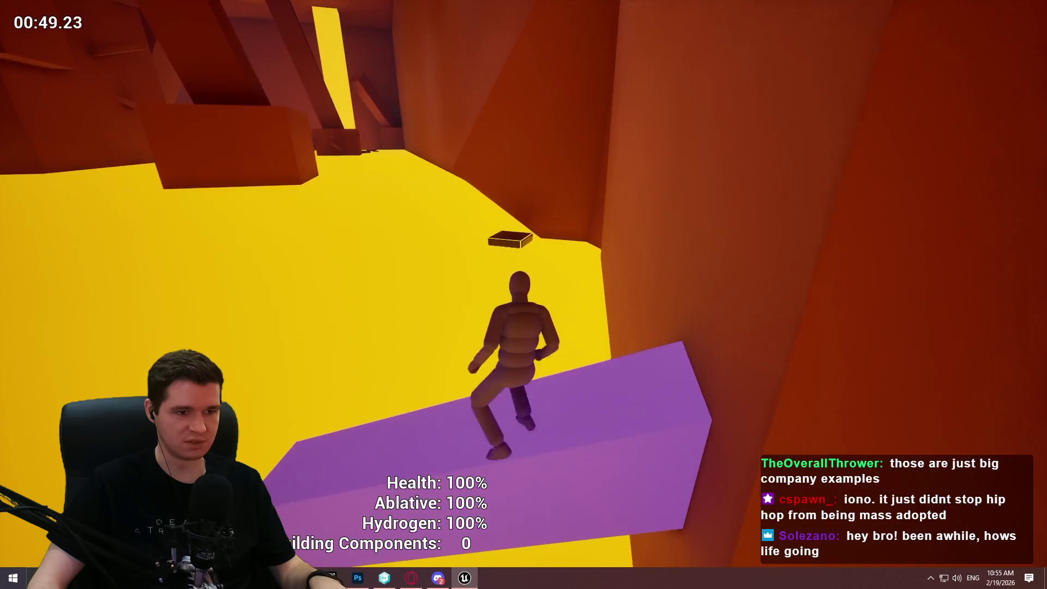
key(Escape)
scroll(523, 295, down, 3)
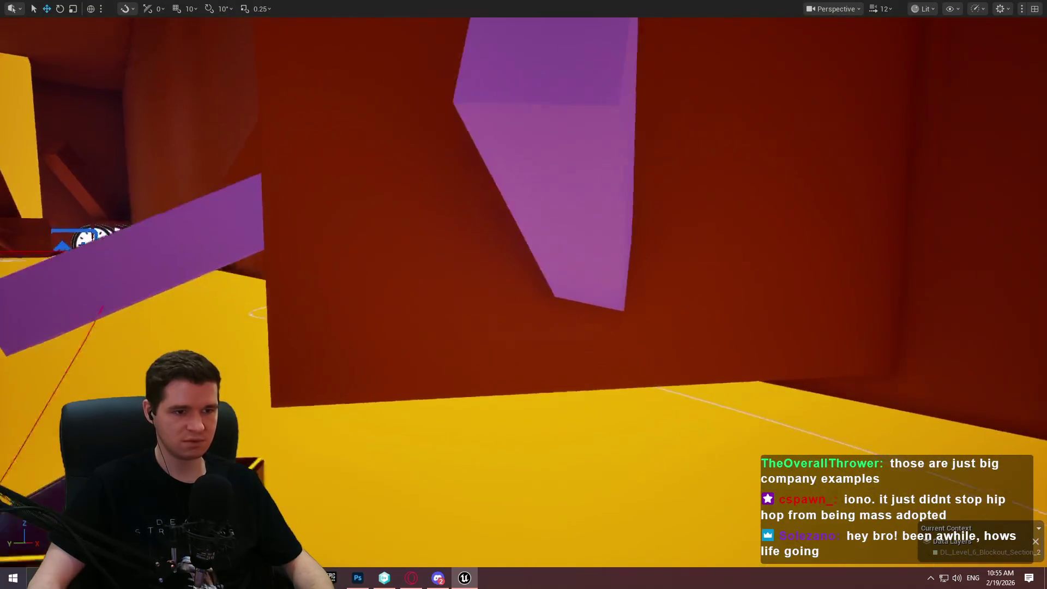
Scale the slanted purple beam shorter along its length axis at the orange wall.
scroll(783, 274, up, 1)
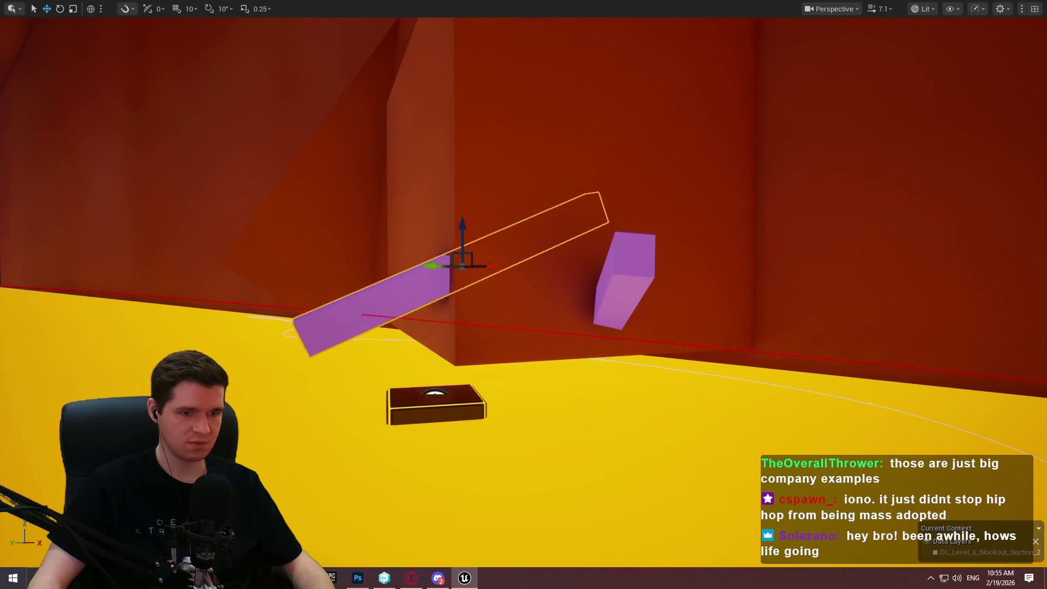
key(r)
scroll(631, 358, down, 2)
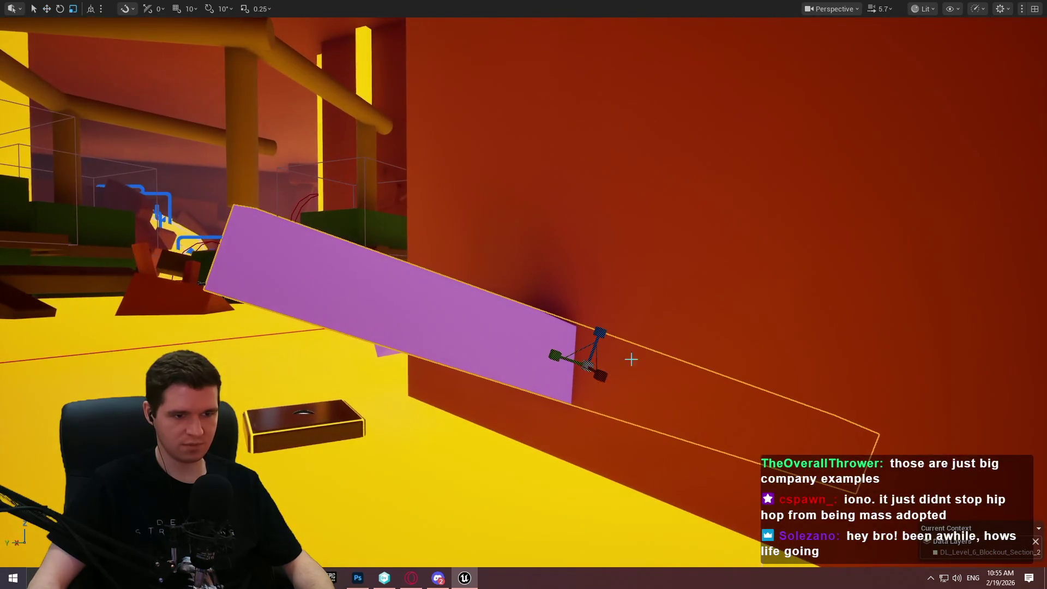
drag(552, 357, 570, 361)
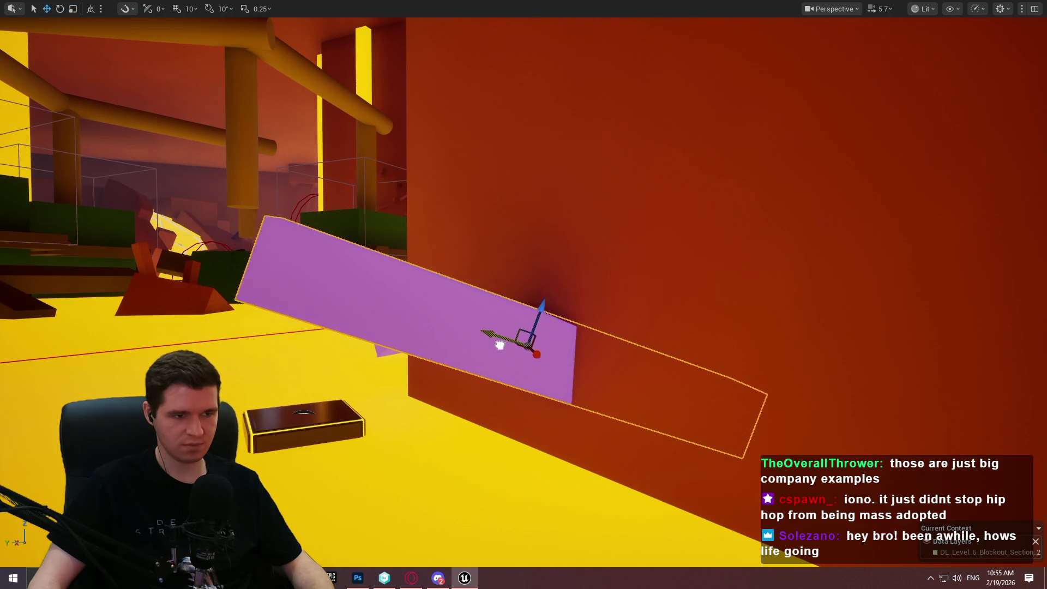
drag(502, 345, 479, 462)
right_click(517, 450)
Play from the beam's location and climb onto the first purple ledge.
right_click(494, 391)
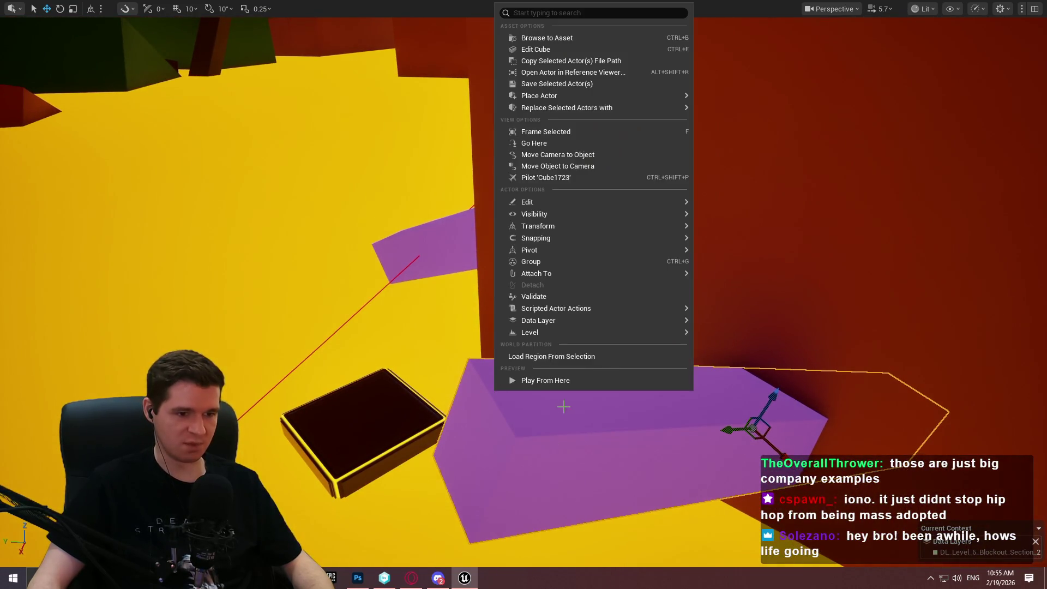
click(555, 381)
click(526, 462)
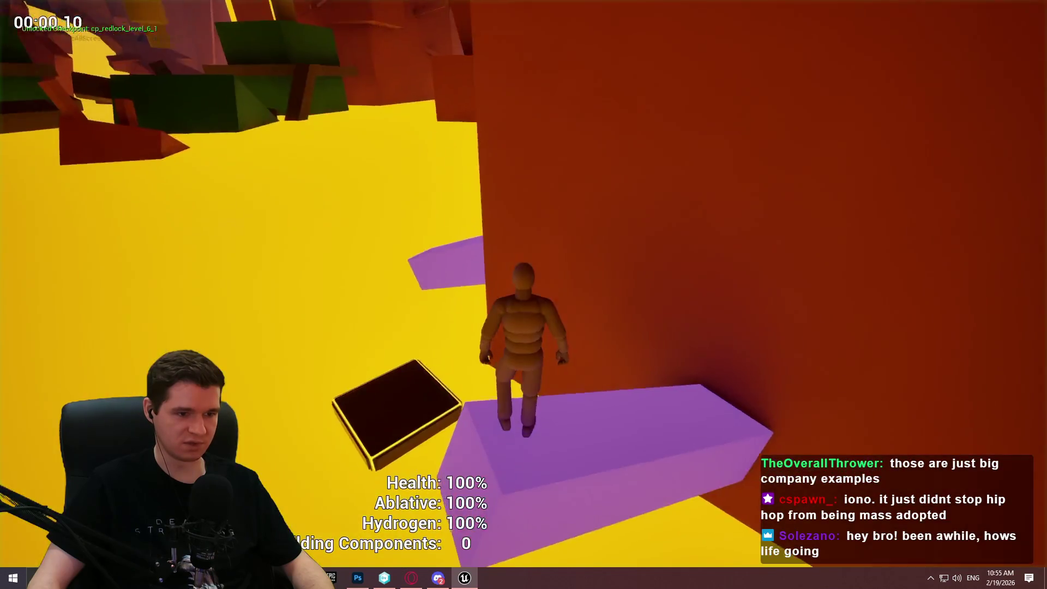
key(w)
key(space)
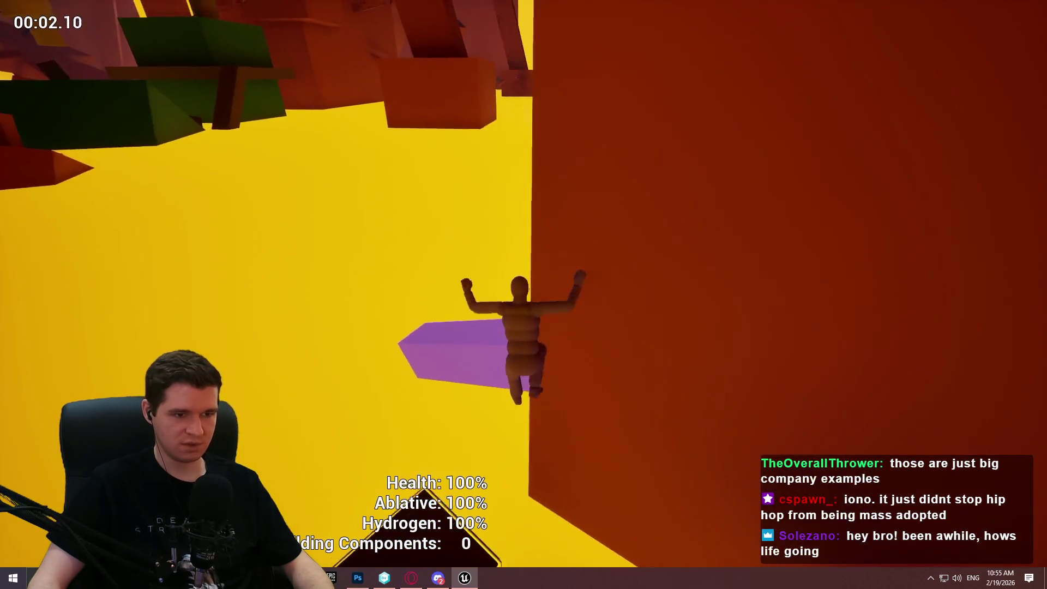
key(w)
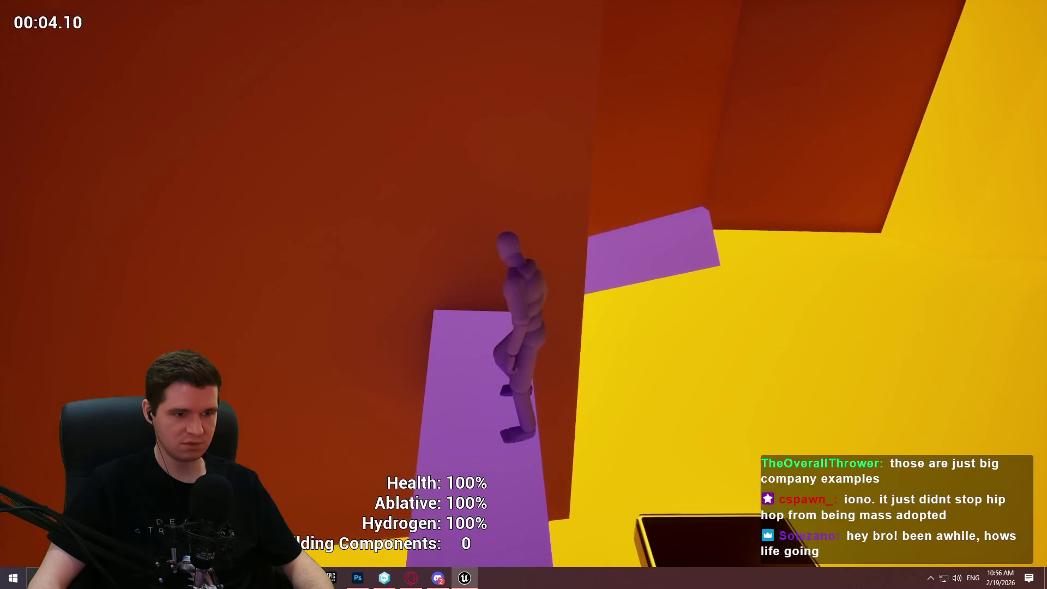
Hang from and climb the next ledges up the orange wall, then end the playtest.
key(w)
key(space)
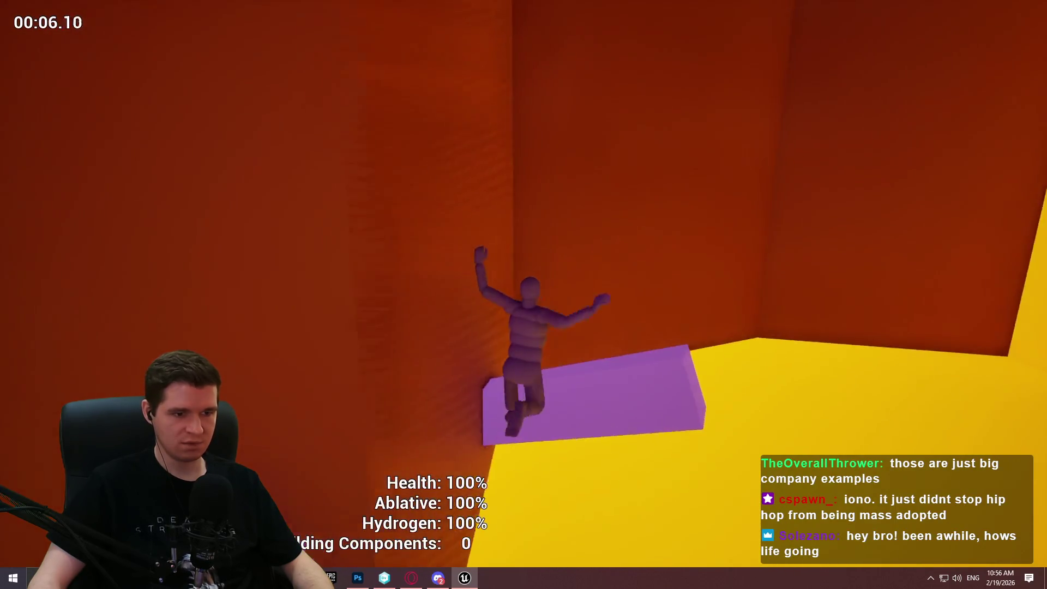
key(w)
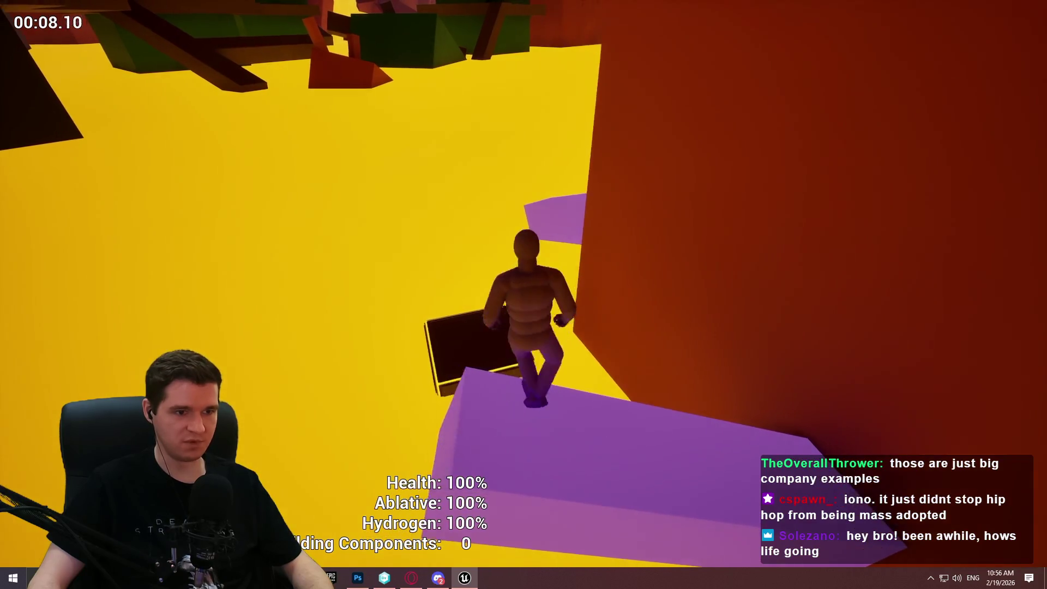
key(space)
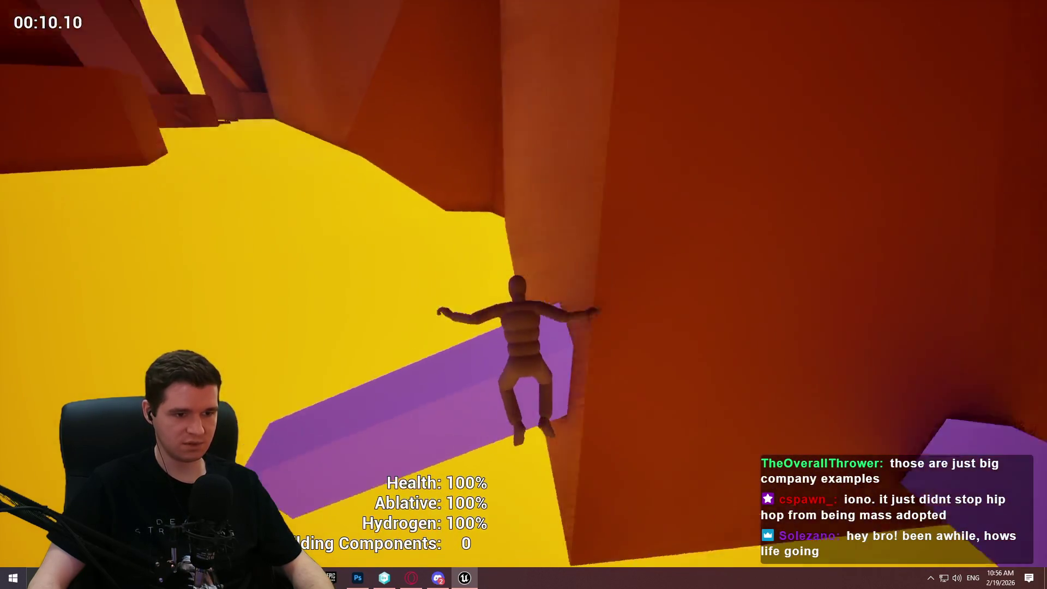
key(w)
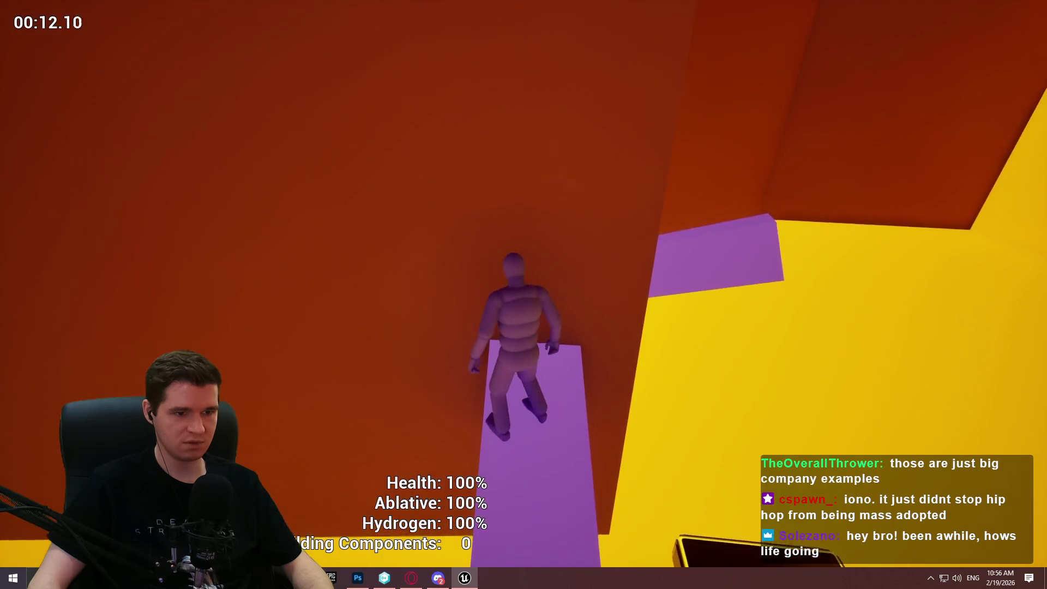
key(Escape)
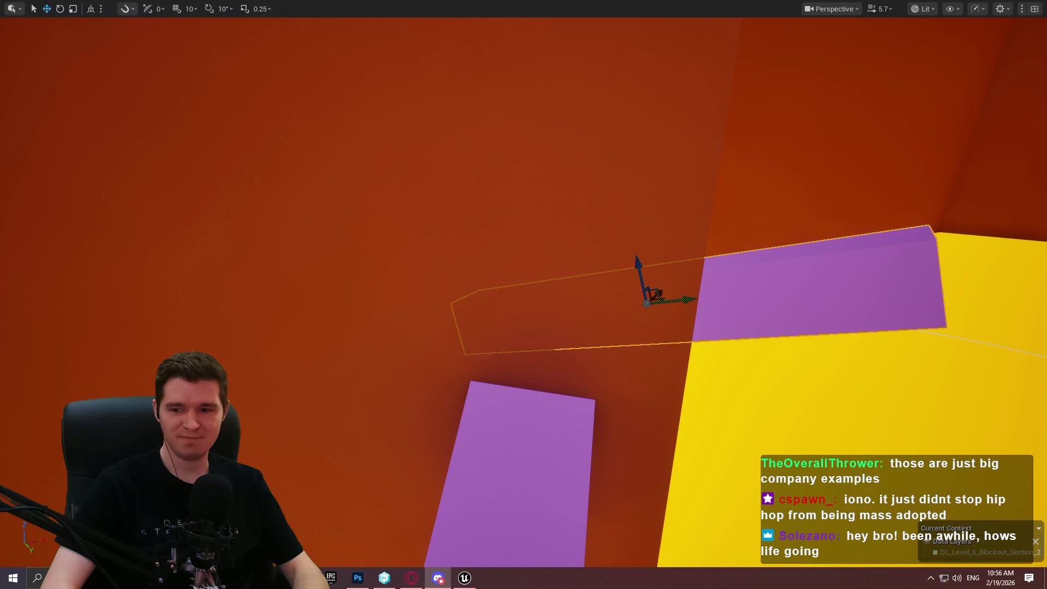
Fly around the beams and orange overhang to frame the spline path, then exit immersive mode.
mouse_move(524, 295)
mouse_down()
mouse_move(491, 305)
mouse_move(545, 283)
mouse_move(523, 327)
mouse_up()
mouse_move(654, 241)
mouse_down()
mouse_move(627, 256)
mouse_move(670, 234)
mouse_move(655, 240)
mouse_move(638, 202)
mouse_up()
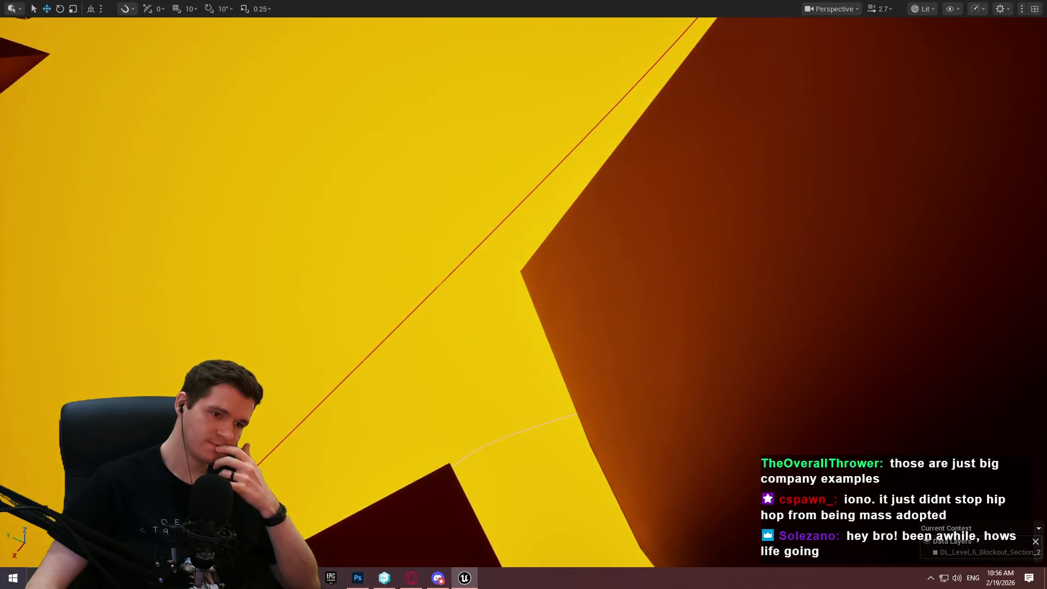
drag(502, 345, 502, 344)
scroll(502, 345, down, 2)
drag(473, 297, 474, 298)
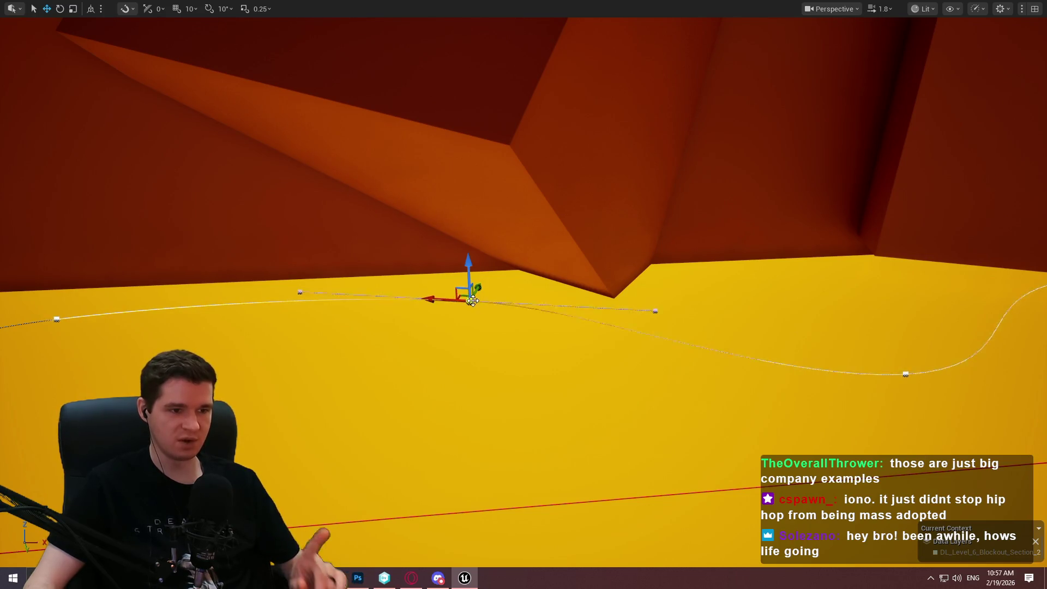
drag(442, 332, 442, 333)
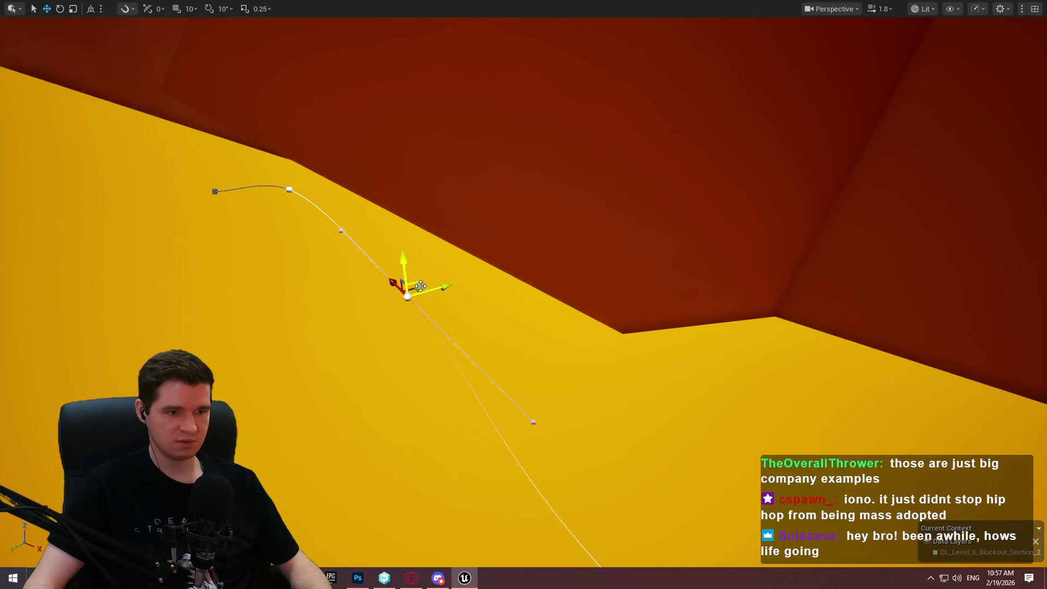
drag(361, 300, 372, 299)
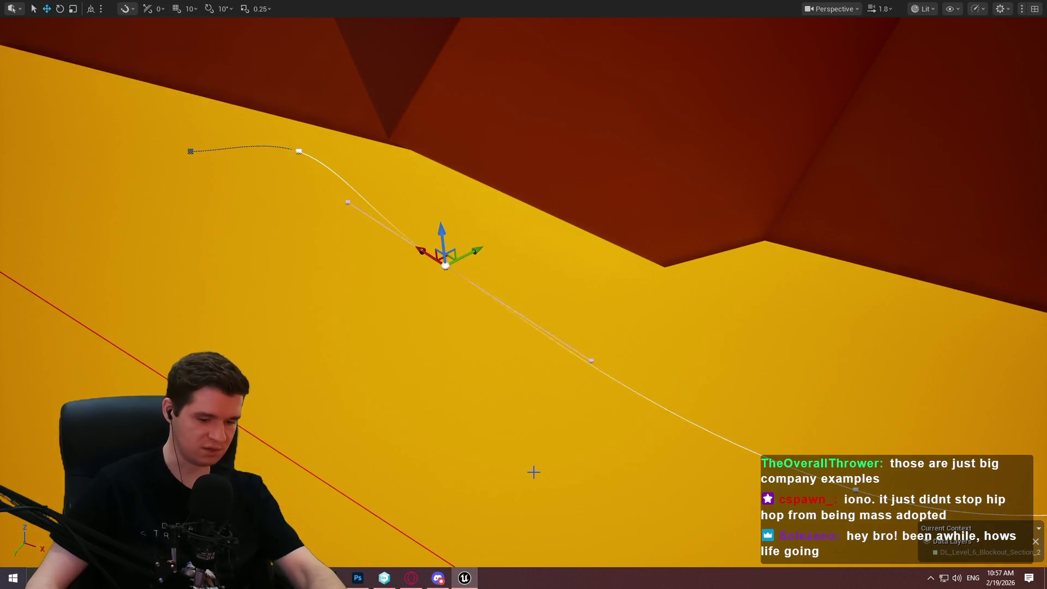
key(F11)
Search Content for 'manne', drop SKM_Quinn_Simple on the yellow slope, then clear the search.
click(500, 407)
click(490, 421)
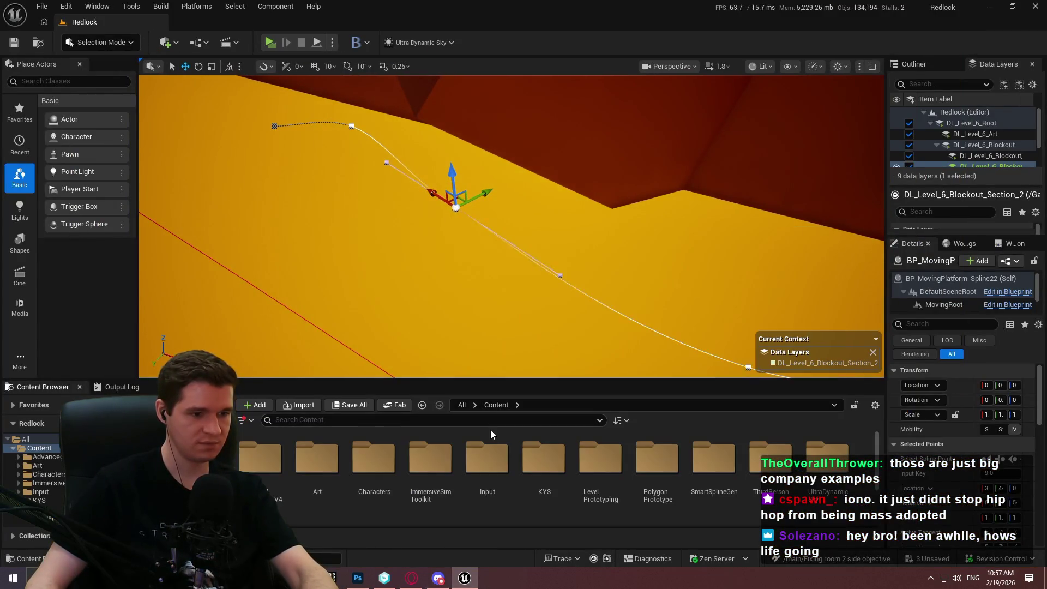
text(manne)
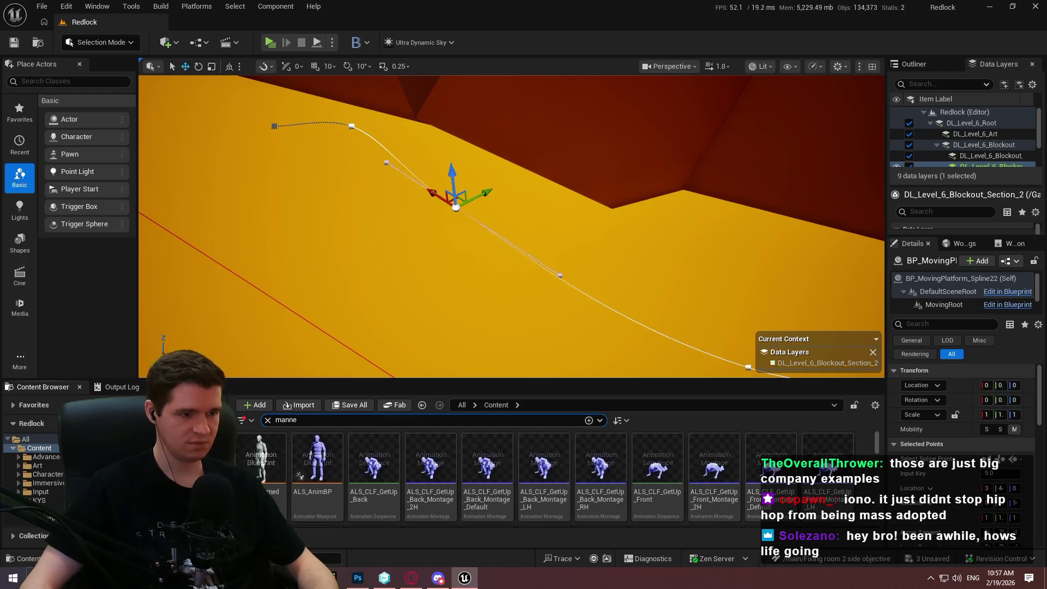
drag(876, 444, 881, 516)
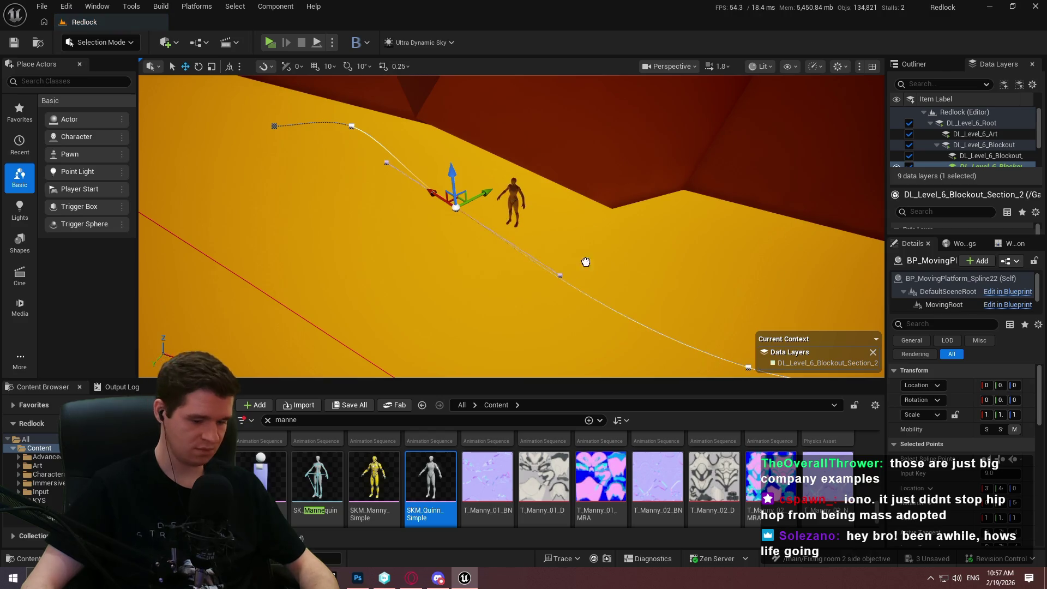
drag(586, 263, 571, 234)
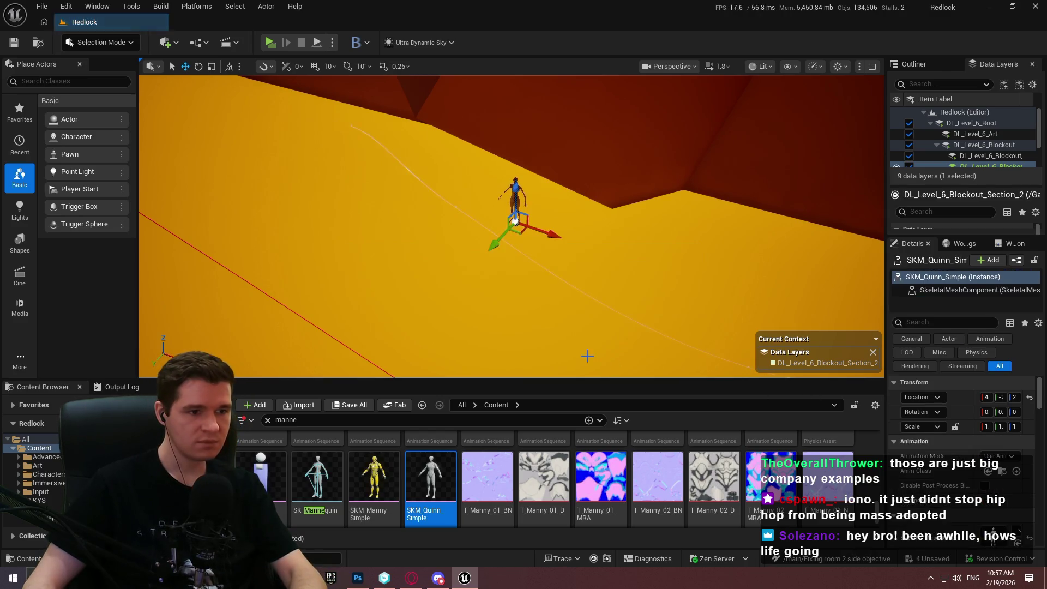
click(268, 421)
Go full-screen and fly from the mannequin along the spline to the purple beams.
key(F11)
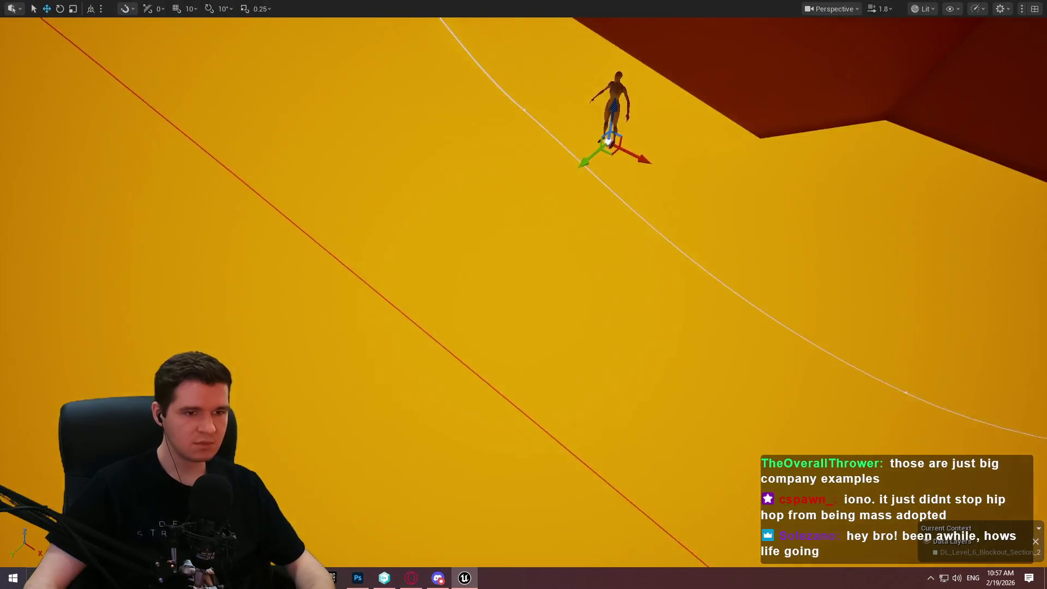
mouse_move(500, 328)
mouse_down()
mouse_move(446, 373)
mouse_move(678, 435)
mouse_move(598, 372)
mouse_up()
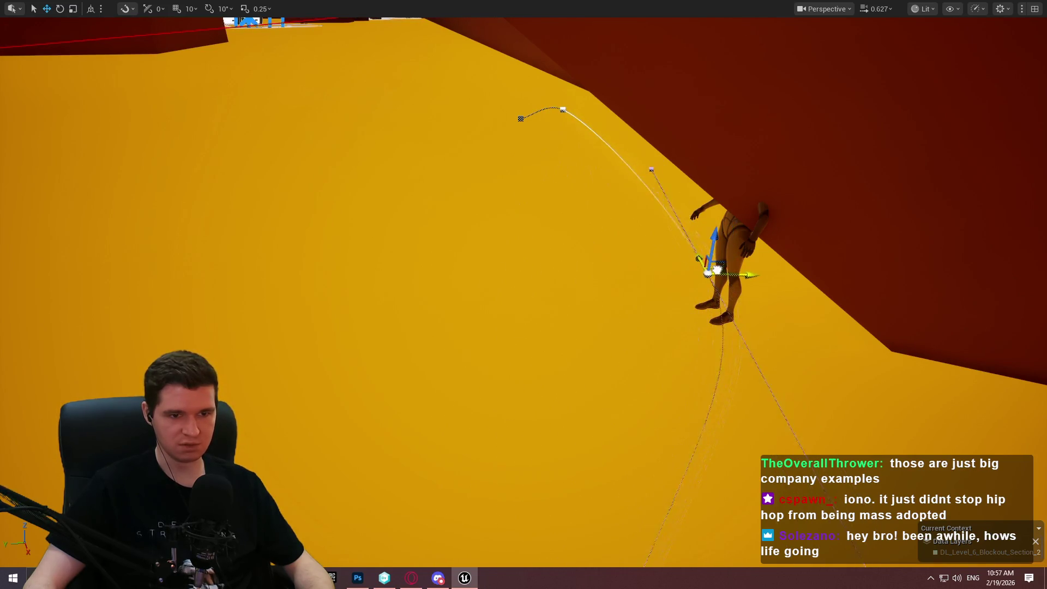
mouse_move(717, 267)
mouse_down()
mouse_move(686, 306)
mouse_move(632, 333)
mouse_move(556, 343)
mouse_up()
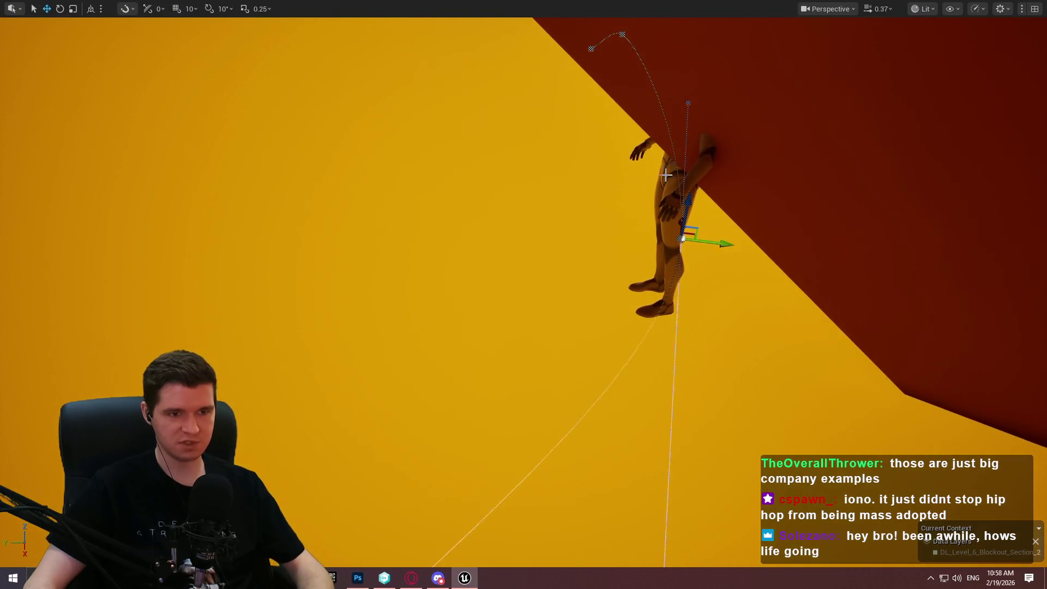
drag(694, 224, 672, 234)
scroll(677, 297, up, 2)
drag(674, 294, 685, 304)
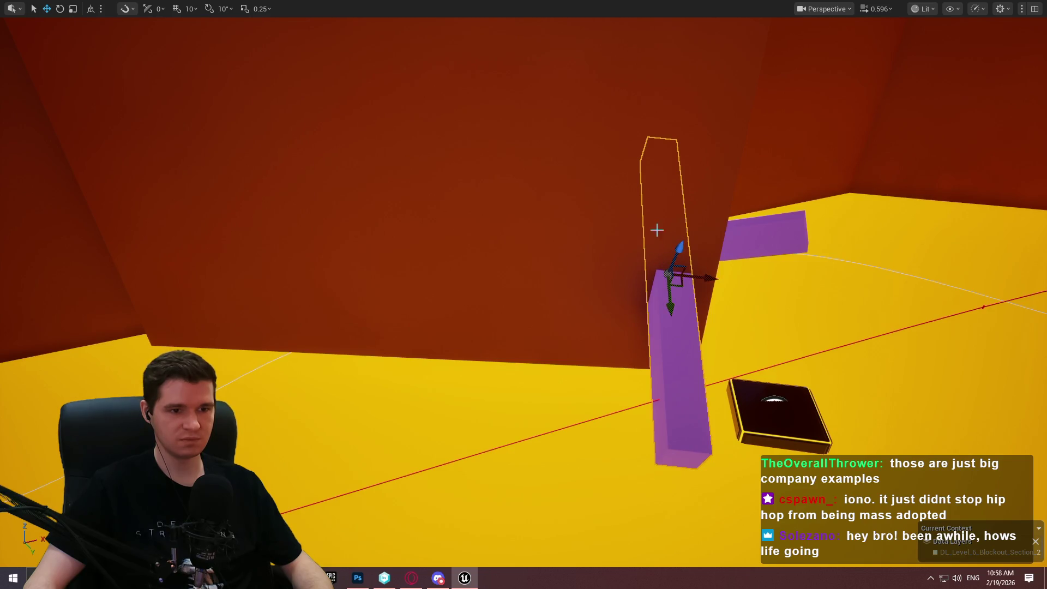
drag(597, 254, 582, 269)
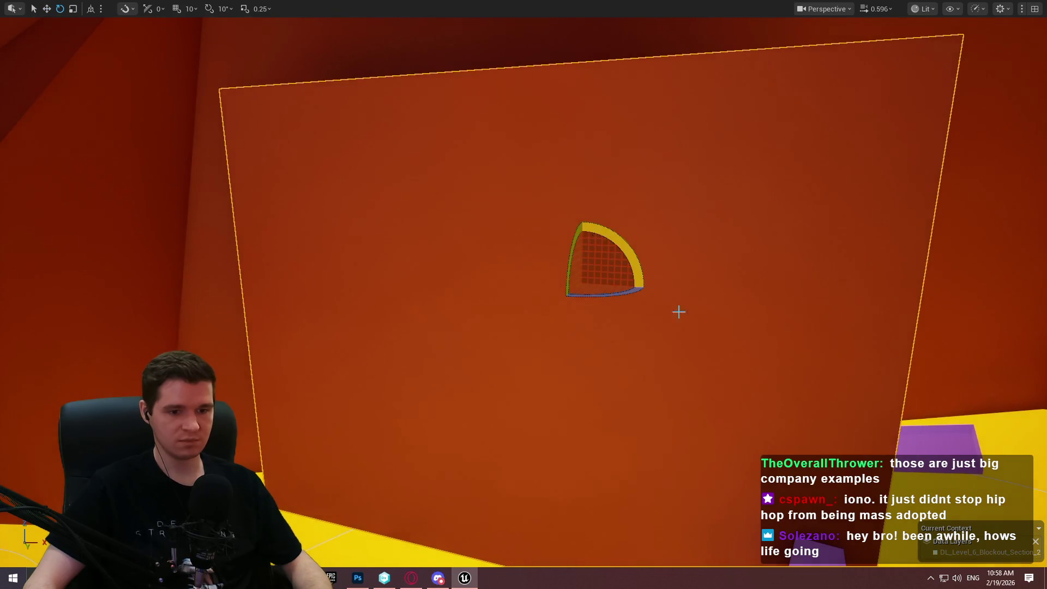
drag(679, 311, 678, 311)
drag(532, 106, 522, 82)
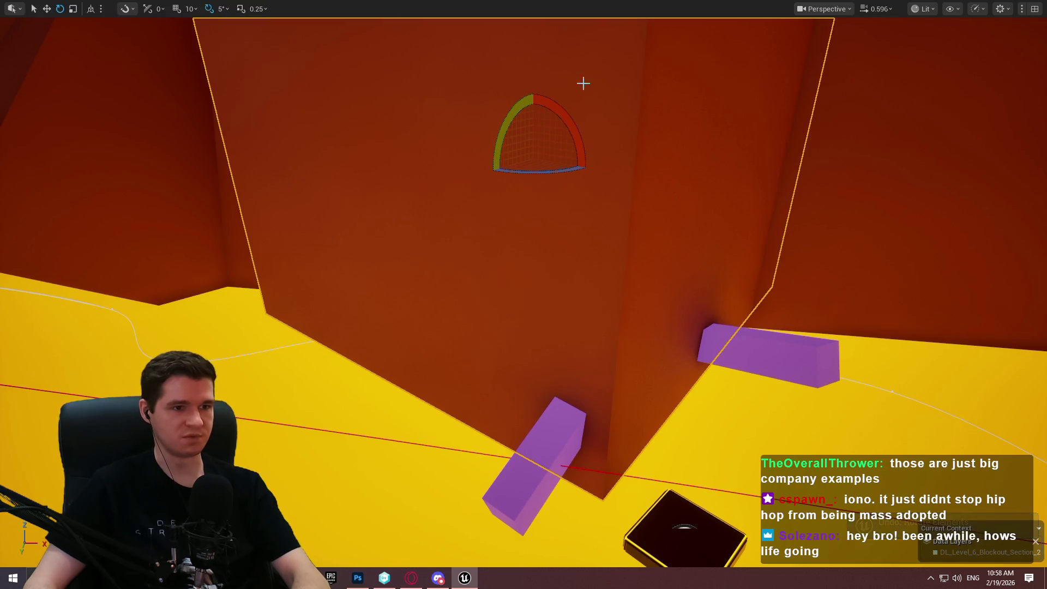
mouse_move(532, 240)
mouse_down()
mouse_move(496, 89)
mouse_move(533, 75)
mouse_up()
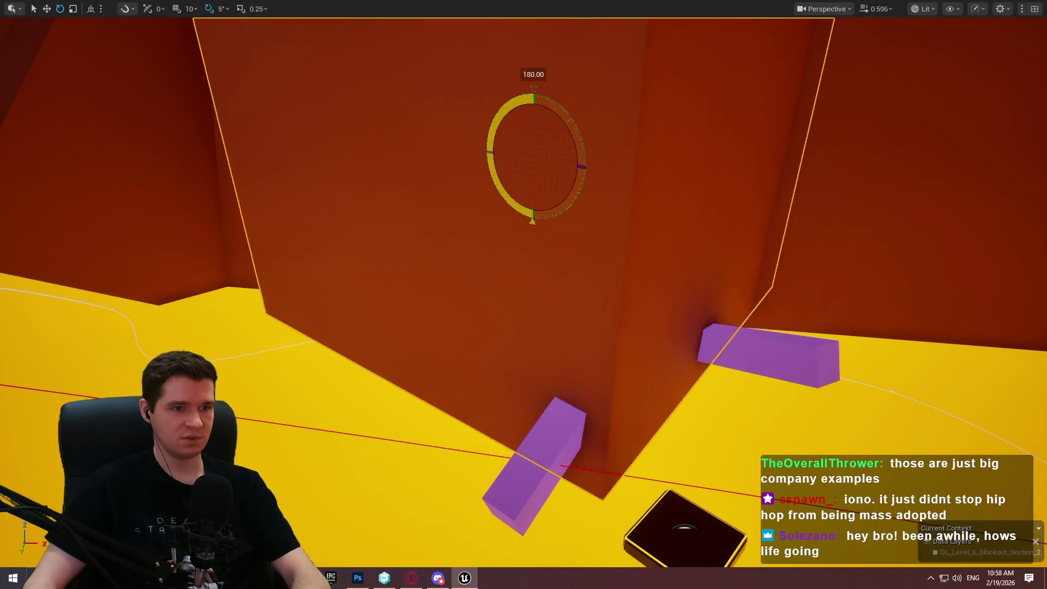
key(ctrl+z)
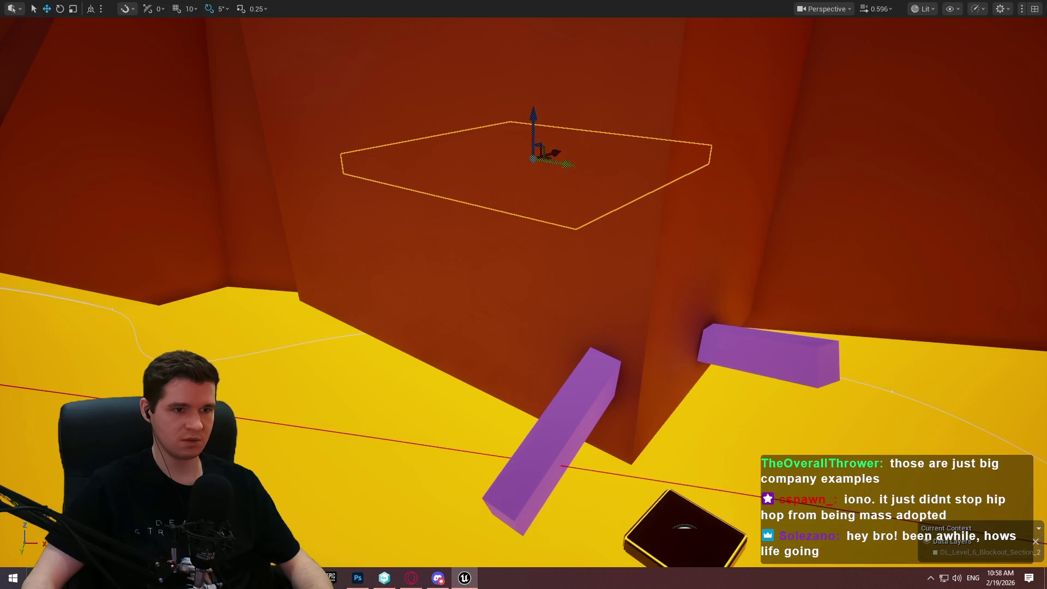
Slide, tilt in 5° steps, and lower the red-wall ledge until its end meets the purple beam.
mouse_move(549, 180)
mouse_down()
mouse_move(666, 174)
mouse_move(544, 178)
mouse_move(554, 173)
mouse_up()
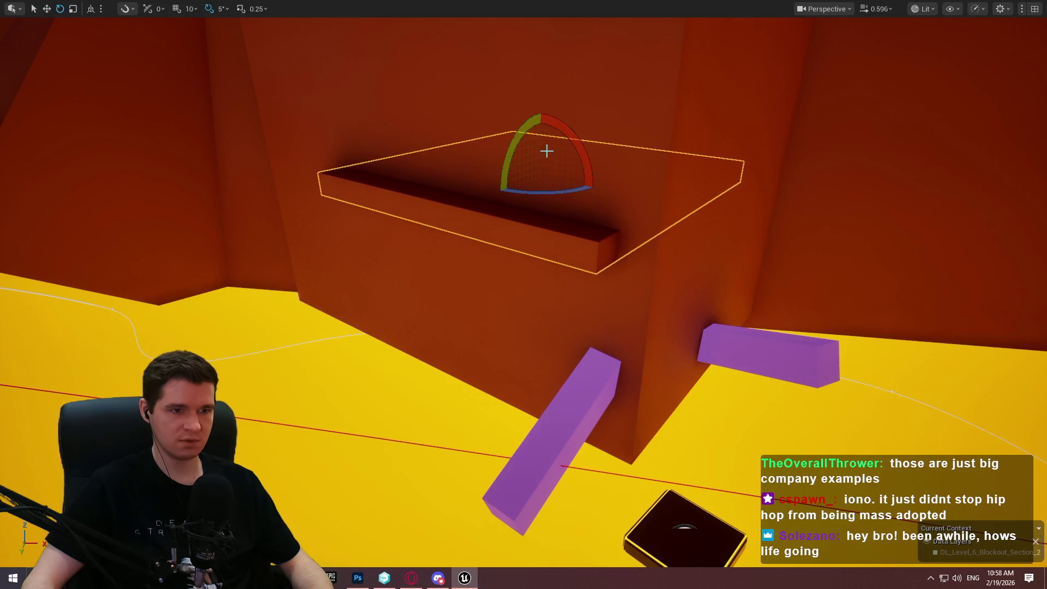
drag(541, 115, 529, 186)
key(w)
scroll(529, 186, up, 8)
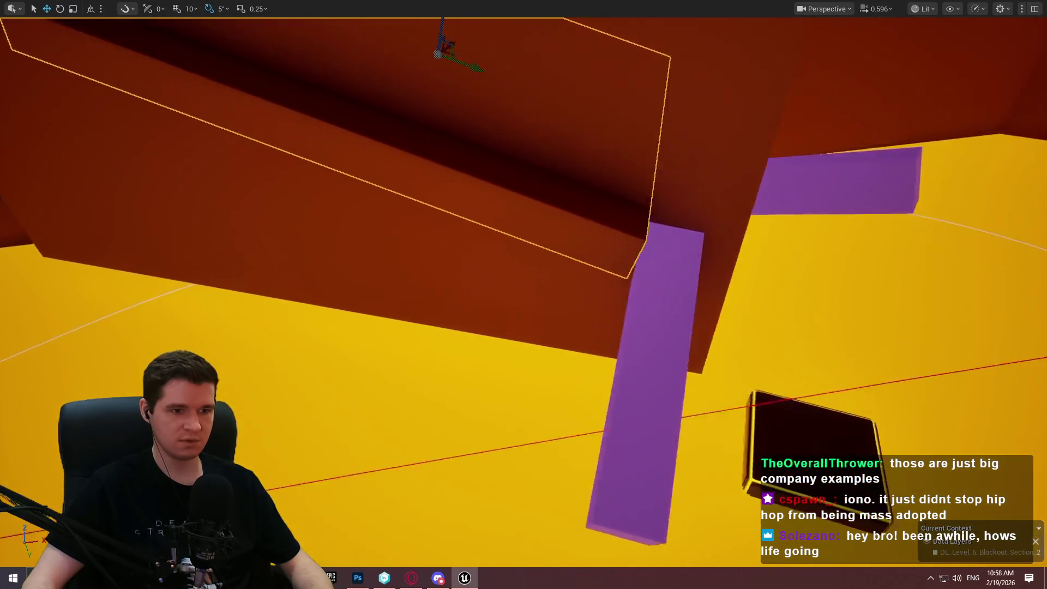
scroll(523, 294, down, 6)
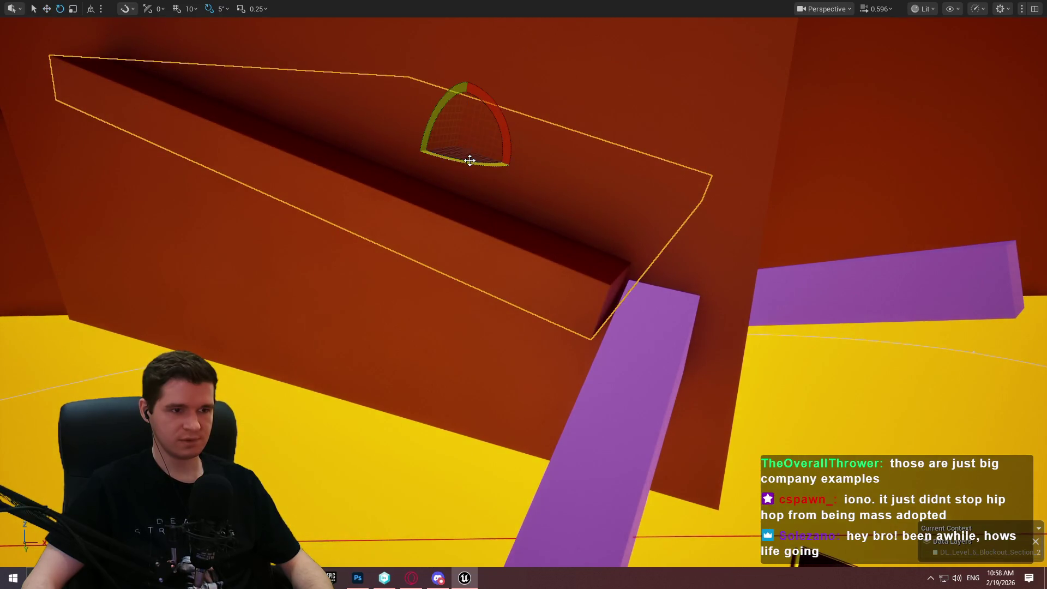
drag(469, 160, 486, 143)
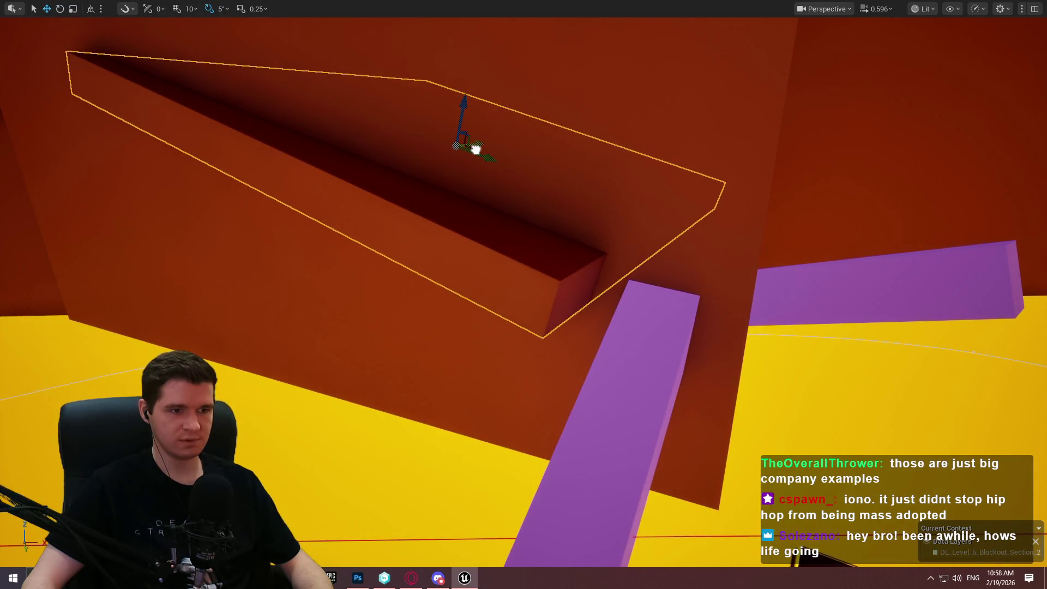
drag(472, 151, 497, 153)
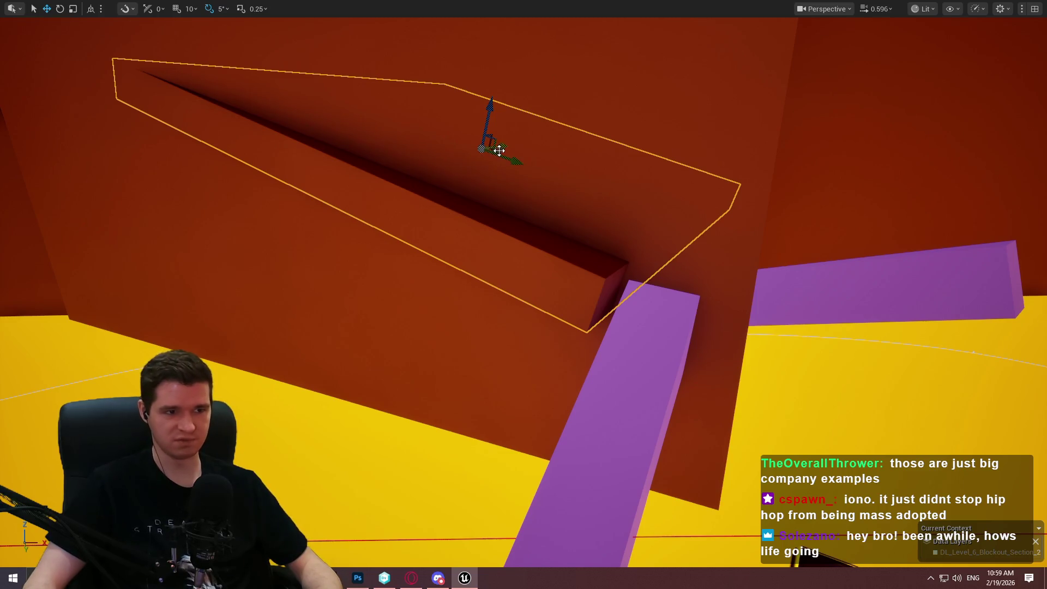
mouse_move(497, 152)
mouse_down()
mouse_move(528, 171)
mouse_move(498, 143)
mouse_move(506, 158)
mouse_move(598, 64)
mouse_up()
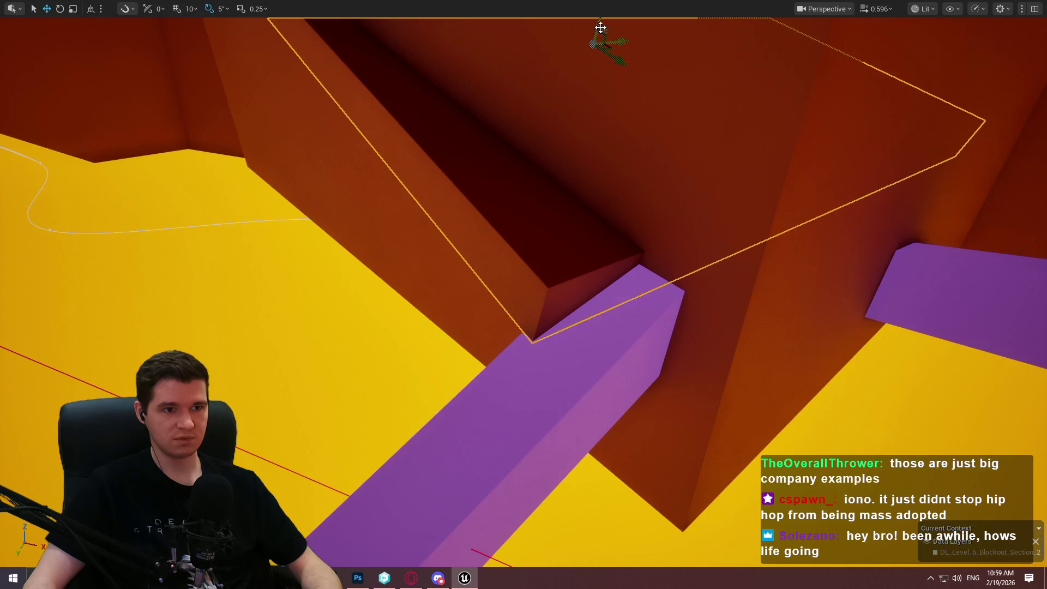
mouse_move(600, 28)
mouse_down()
mouse_move(589, 47)
mouse_move(600, 50)
mouse_move(490, 112)
mouse_move(556, 129)
mouse_move(547, 126)
mouse_move(556, 250)
mouse_move(591, 432)
mouse_up()
right_click(528, 398)
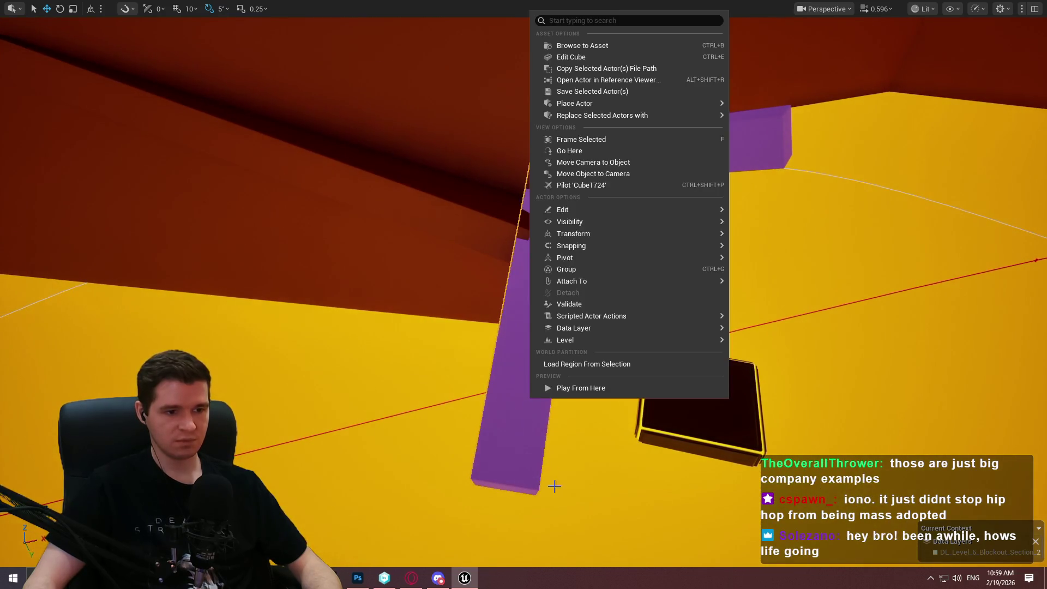
Play from beside the beam, run the mannequin along the lowered block's edge, then stop.
click(580, 388)
click(513, 464)
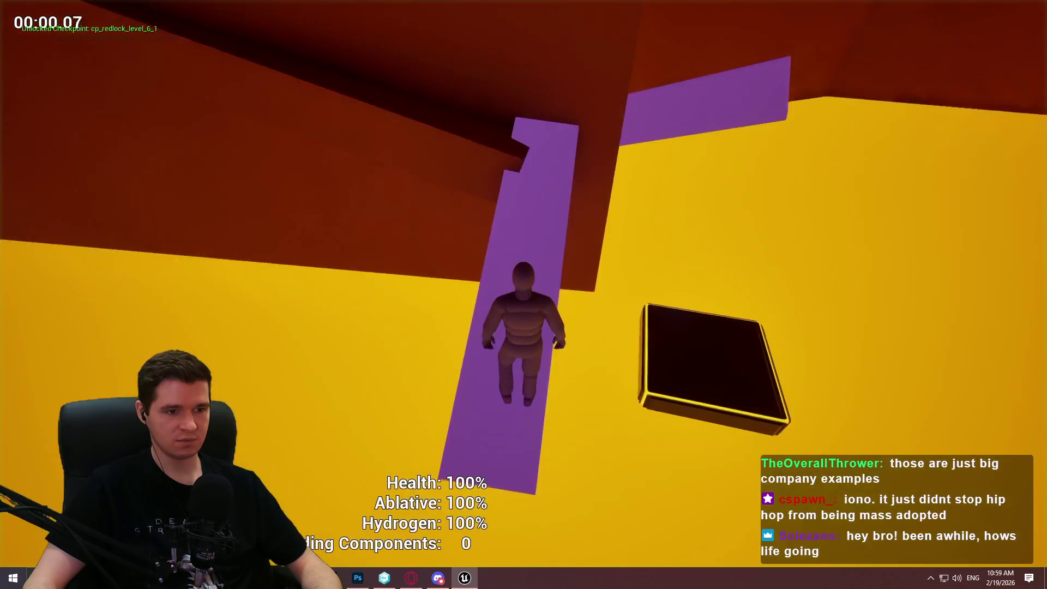
key(w)
key(w)
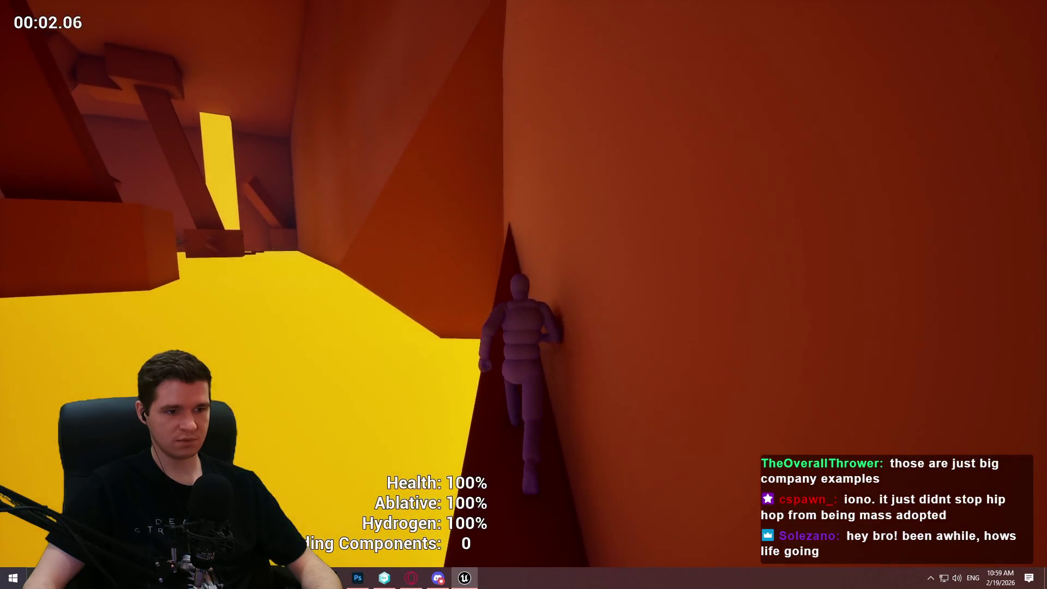
key(w)
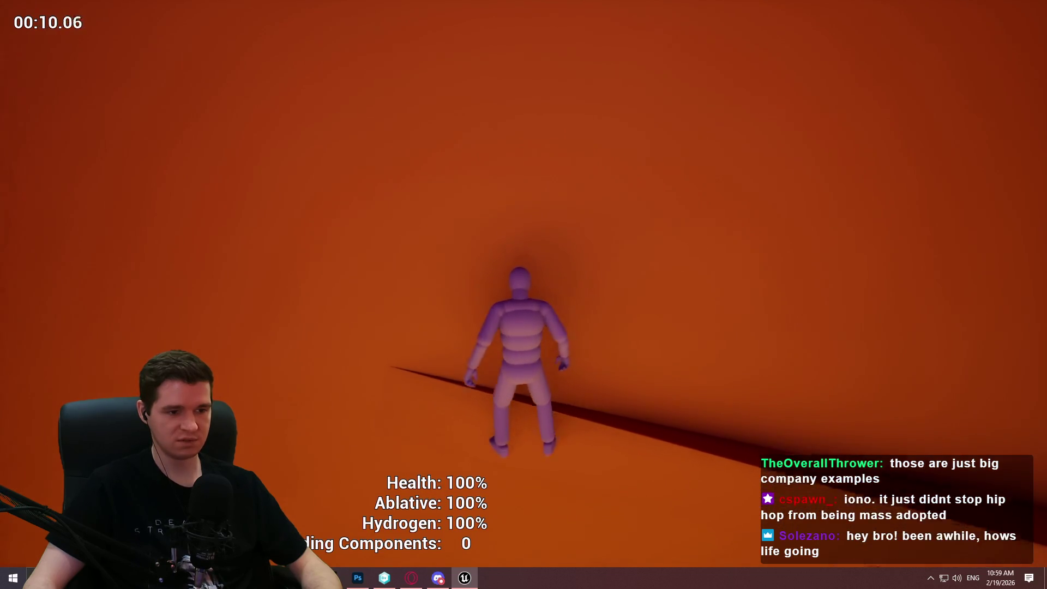
key(Escape)
scroll(436, 249, down, 5)
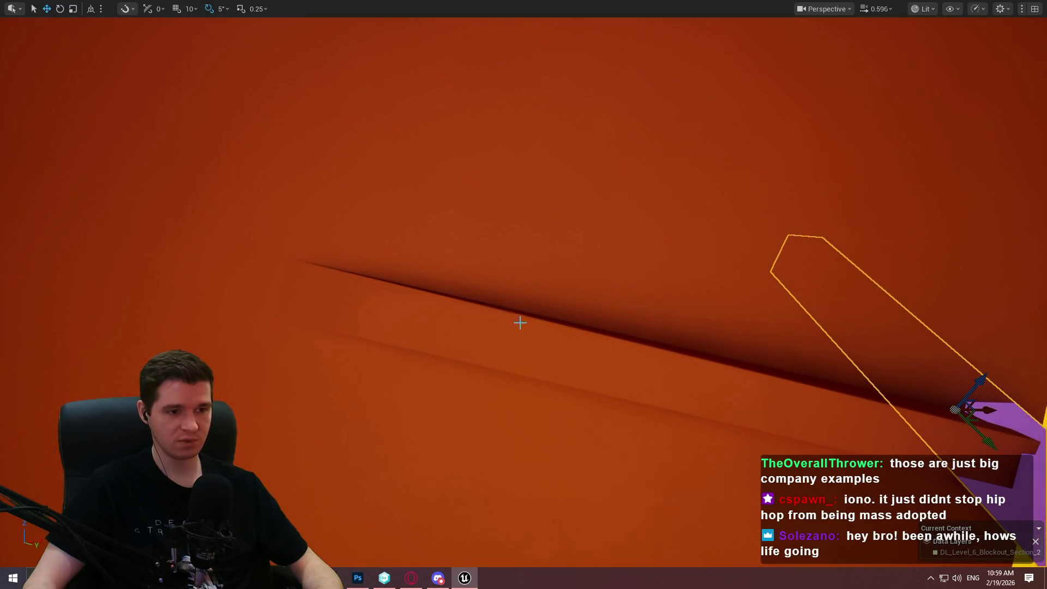
Frame the purple beam piece, shrink it and rotate it to a flatter angle.
scroll(869, 349, down, 5)
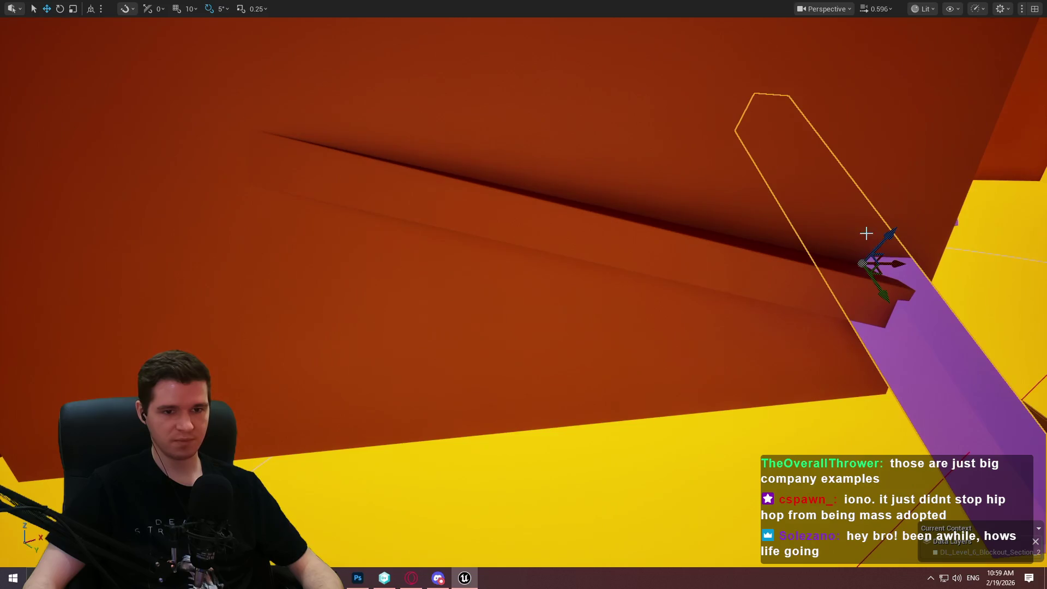
key(f)
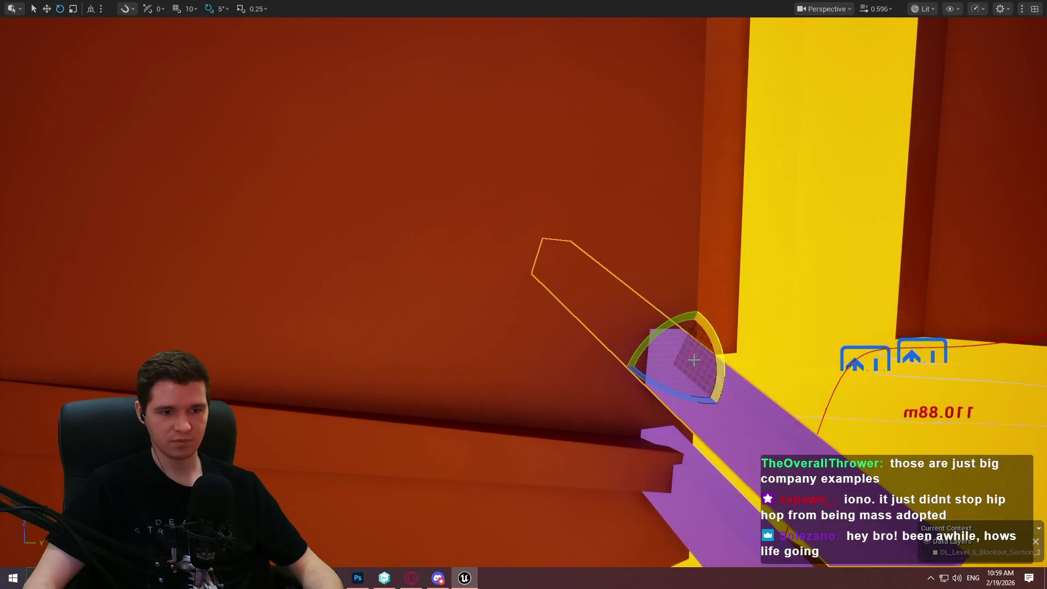
key(r)
key(ctrl+z)
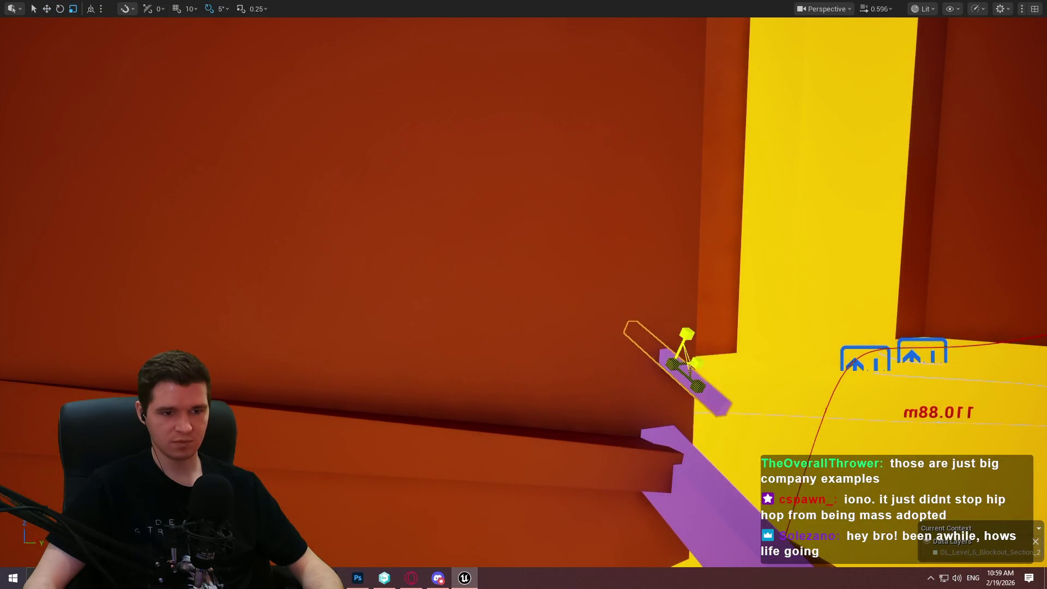
key(e)
mouse_move(693, 318)
mouse_down()
mouse_move(701, 305)
mouse_move(644, 306)
mouse_move(739, 347)
mouse_move(709, 344)
mouse_move(731, 338)
mouse_move(684, 362)
mouse_move(654, 234)
mouse_move(663, 293)
mouse_move(718, 266)
mouse_move(763, 223)
mouse_move(479, 241)
mouse_move(463, 201)
mouse_move(452, 239)
mouse_move(436, 221)
mouse_move(428, 164)
mouse_up()
key(w)
Raise the flattened beam onto the orange wall as a ledge just below the first one.
key(ctrl+grave)
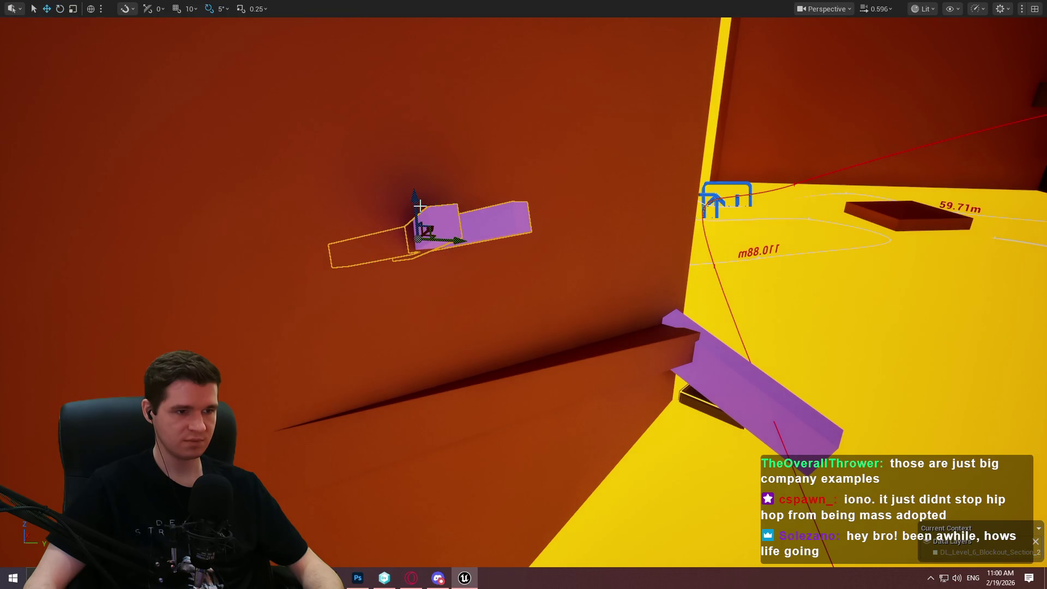
drag(420, 204, 416, 193)
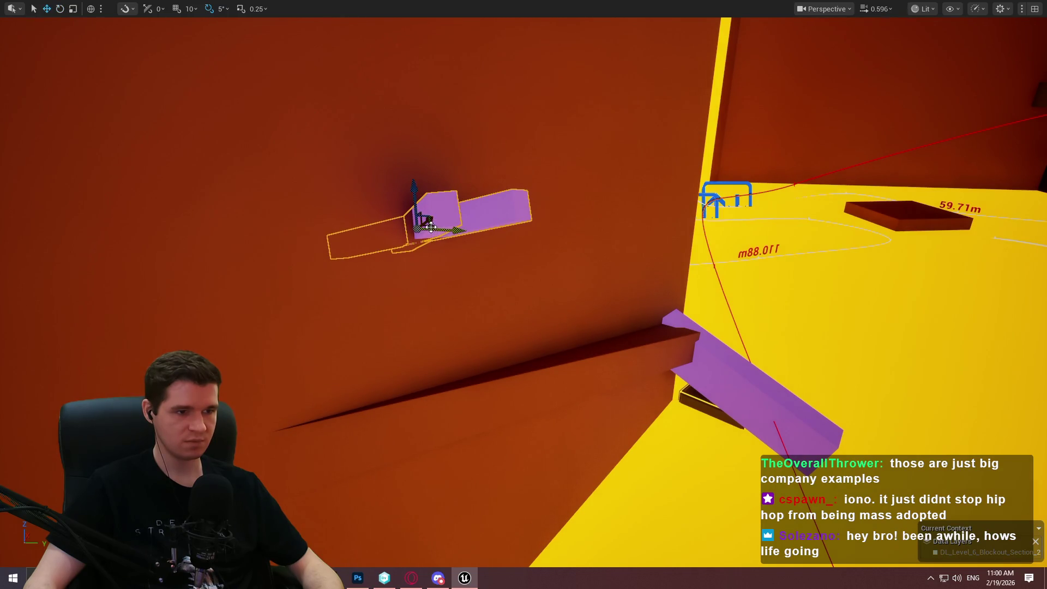
mouse_move(434, 228)
mouse_down()
mouse_move(479, 229)
mouse_move(488, 218)
mouse_move(475, 218)
mouse_up()
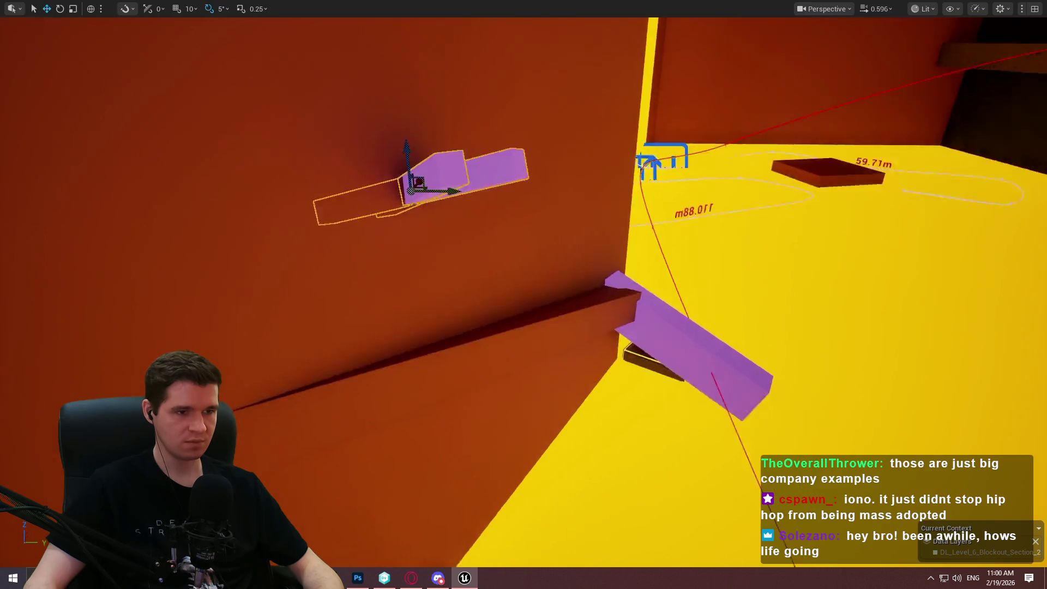
key(w)
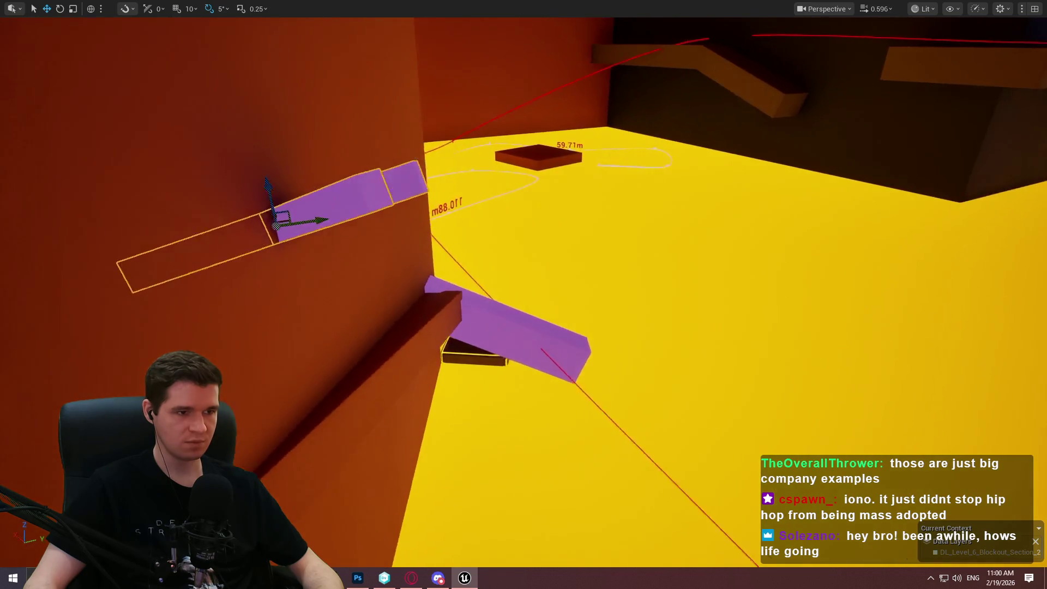
key(d)
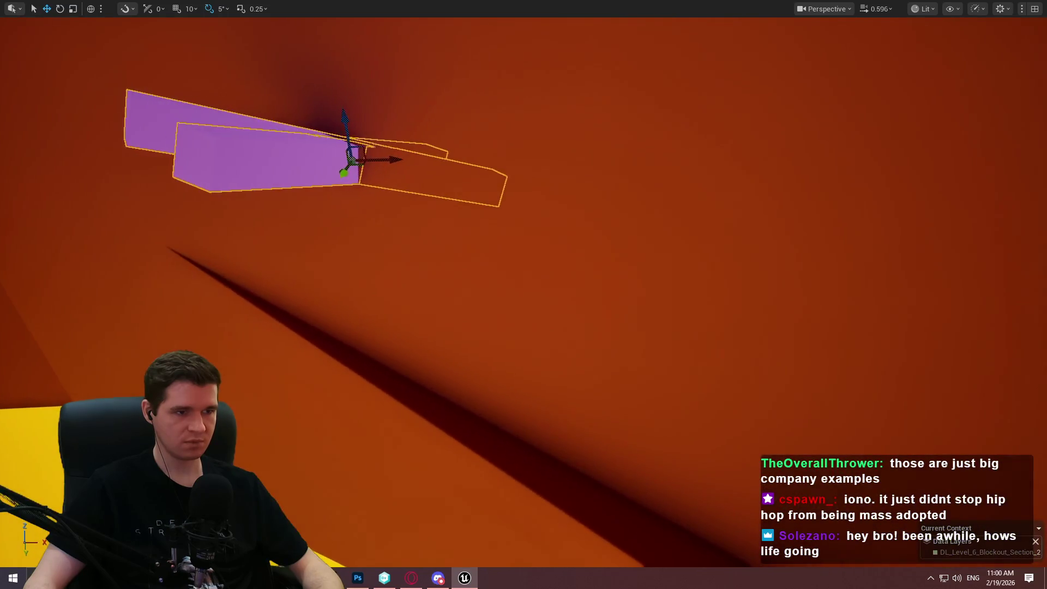
key(a)
key(d)
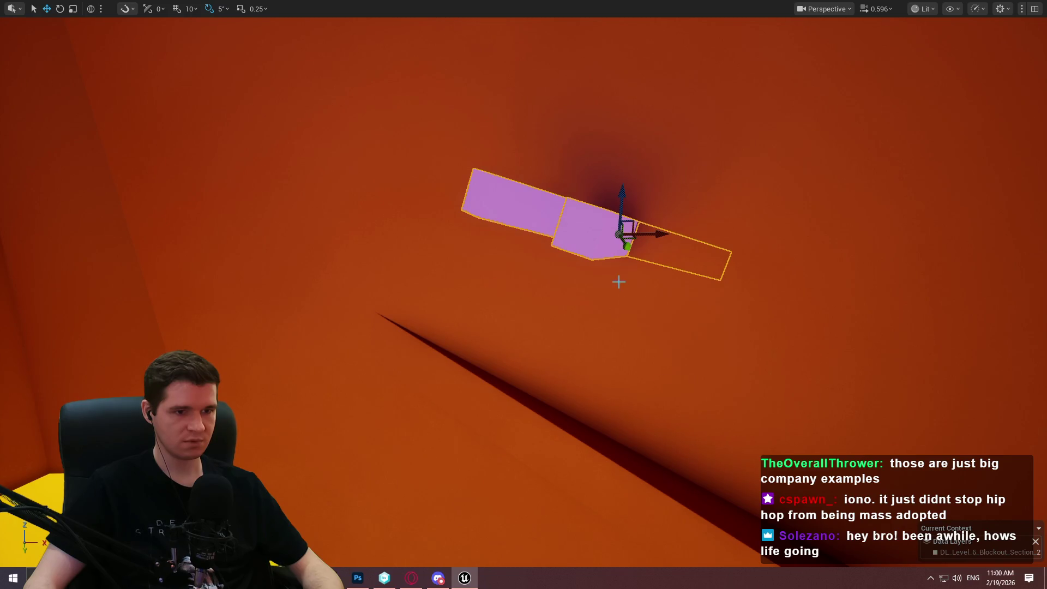
drag(805, 421, 806, 420)
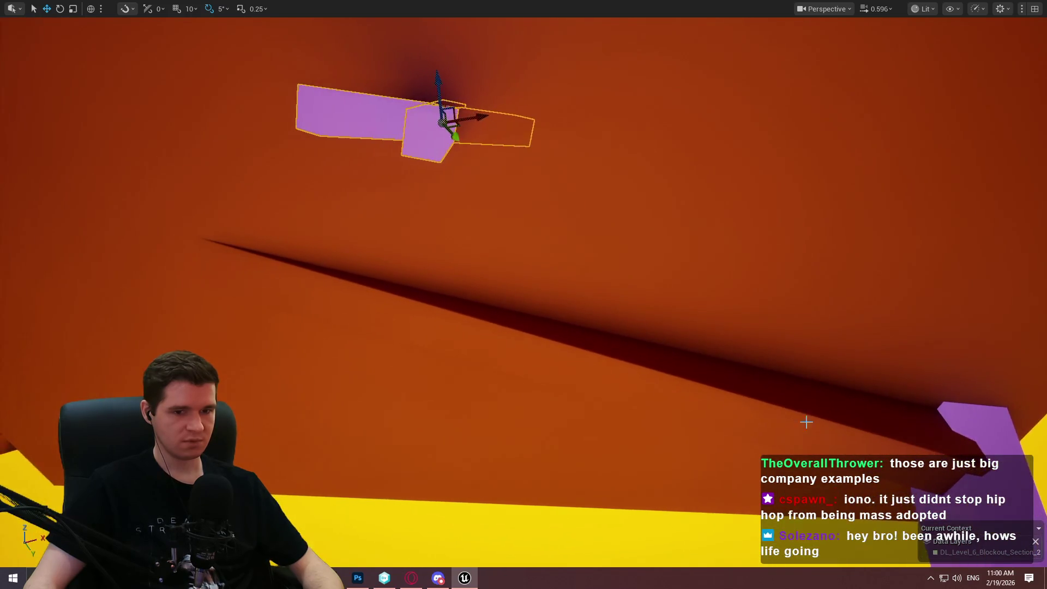
right_click(614, 368)
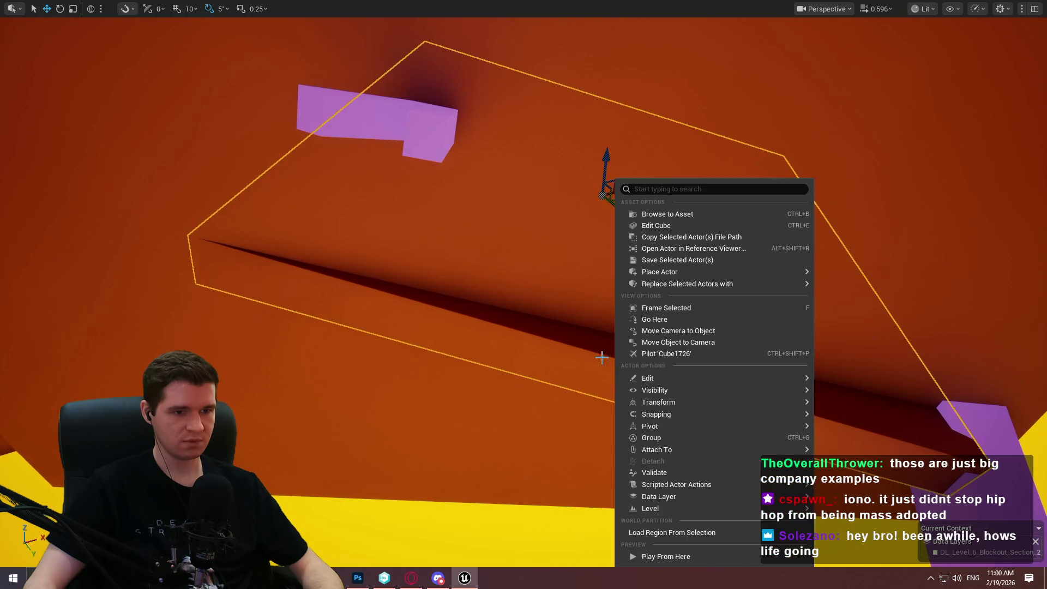
Playtest from the wall block, climb between the purple ledges, then stop and return to editing.
click(686, 554)
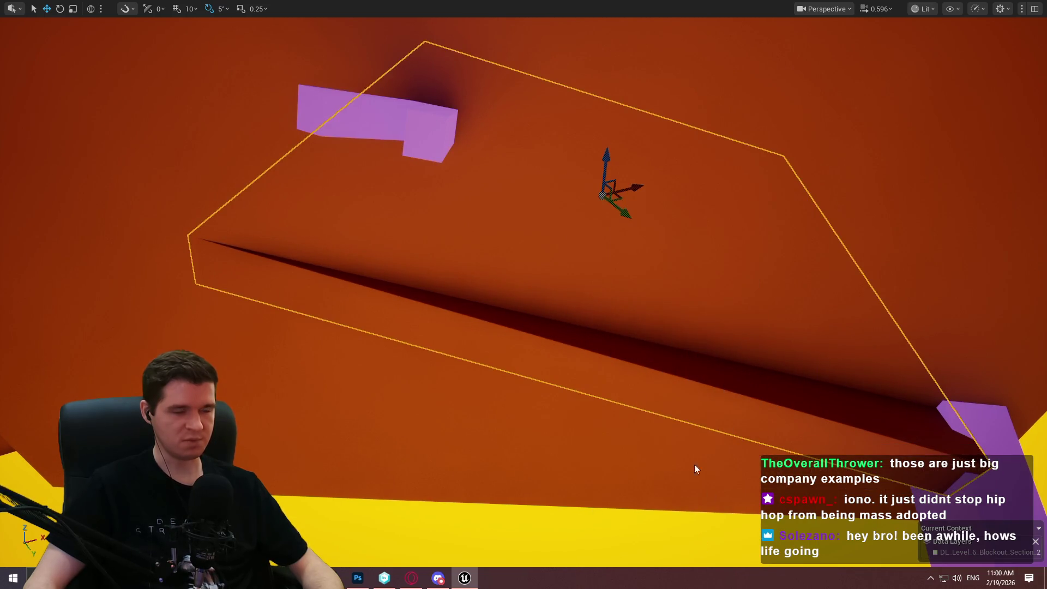
click(548, 470)
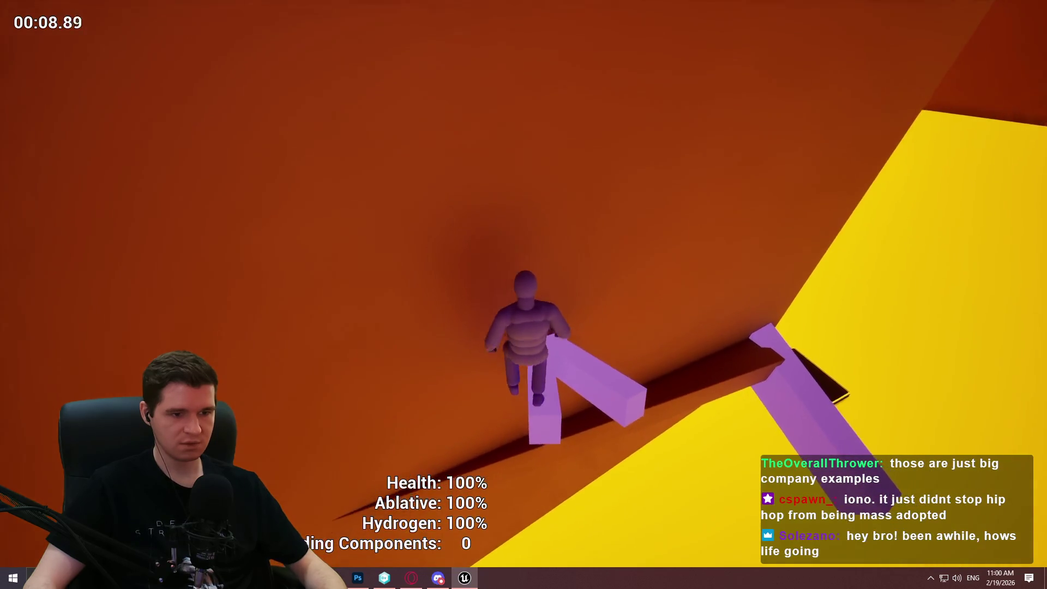
key(Escape)
drag(761, 402, 631, 344)
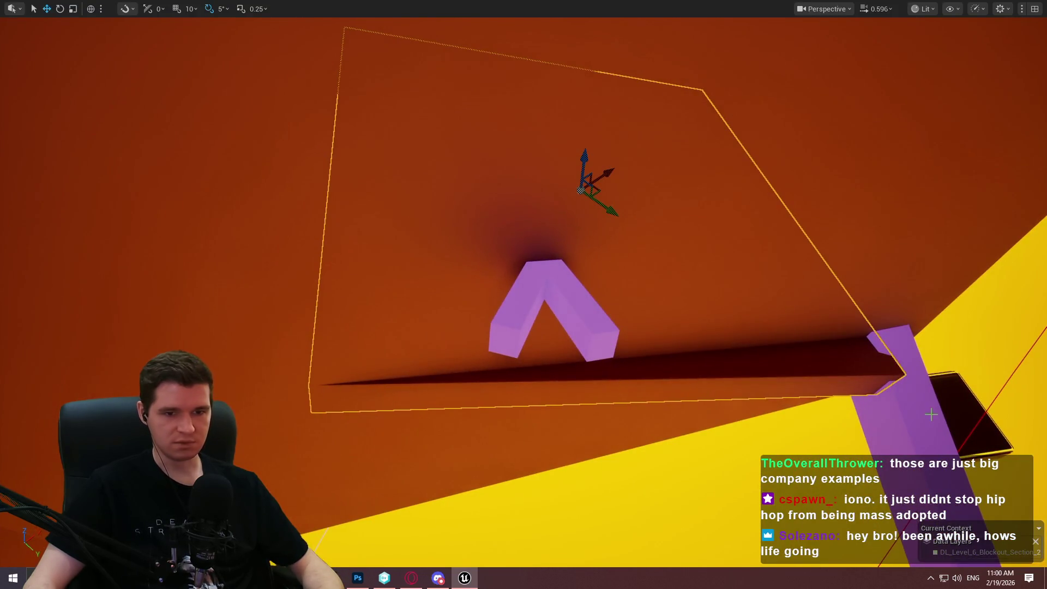
Select the tall purple beam and move it up the orange wall.
click(888, 382)
mouse_move(888, 381)
mouse_down()
mouse_move(862, 421)
mouse_move(755, 343)
mouse_move(761, 333)
mouse_move(774, 371)
mouse_move(769, 362)
mouse_up()
key(e)
key(w)
mouse_move(709, 327)
mouse_down()
mouse_move(710, 191)
mouse_move(742, 243)
mouse_move(735, 238)
mouse_move(725, 252)
mouse_move(735, 234)
mouse_move(567, 306)
mouse_move(488, 354)
mouse_move(466, 349)
mouse_move(468, 333)
mouse_up()
key(r)
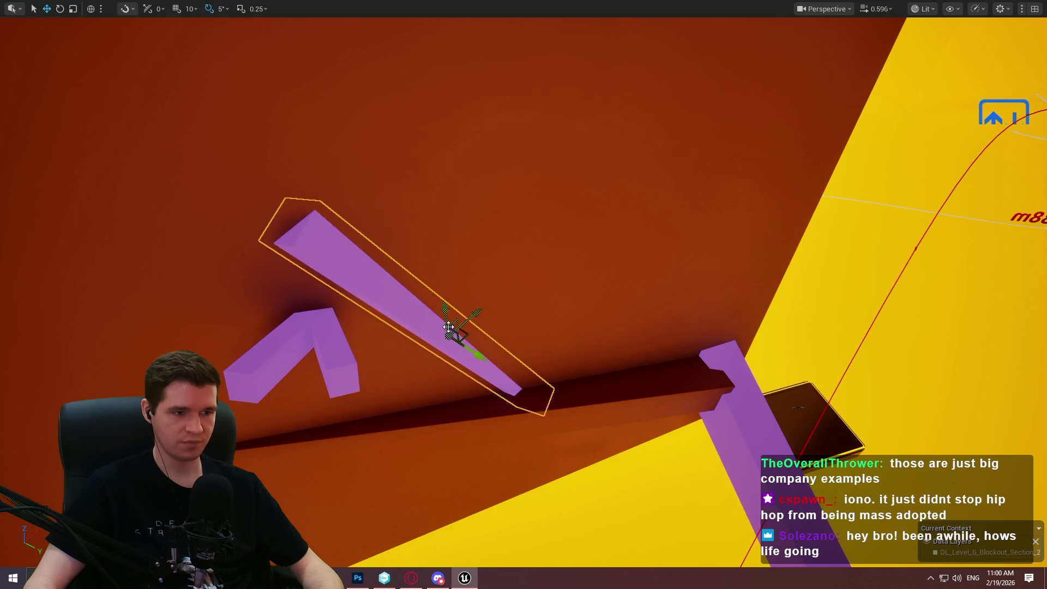
Tilt the beam by 10 degrees and shift it down and left beside the bent piece.
key(e)
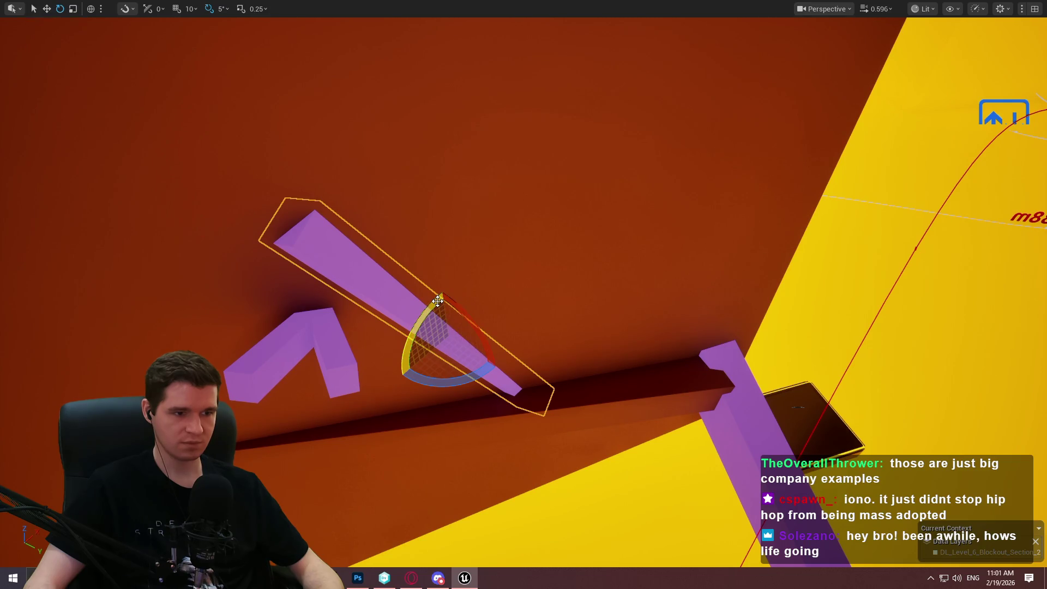
drag(437, 301, 447, 297)
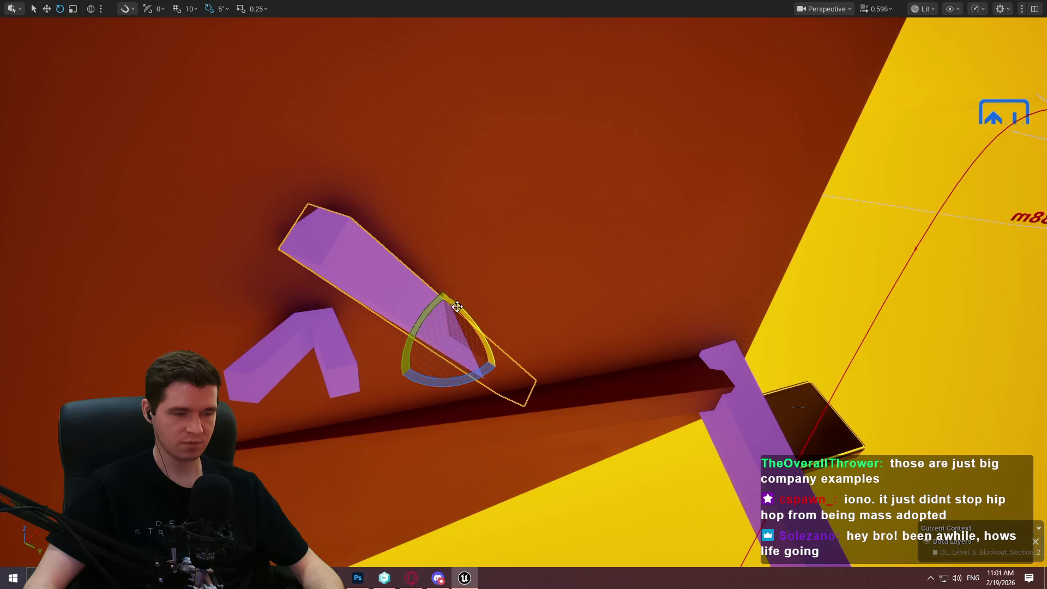
key(w)
mouse_move(464, 335)
mouse_down()
mouse_move(431, 354)
mouse_move(454, 325)
mouse_move(440, 307)
mouse_up()
key(e)
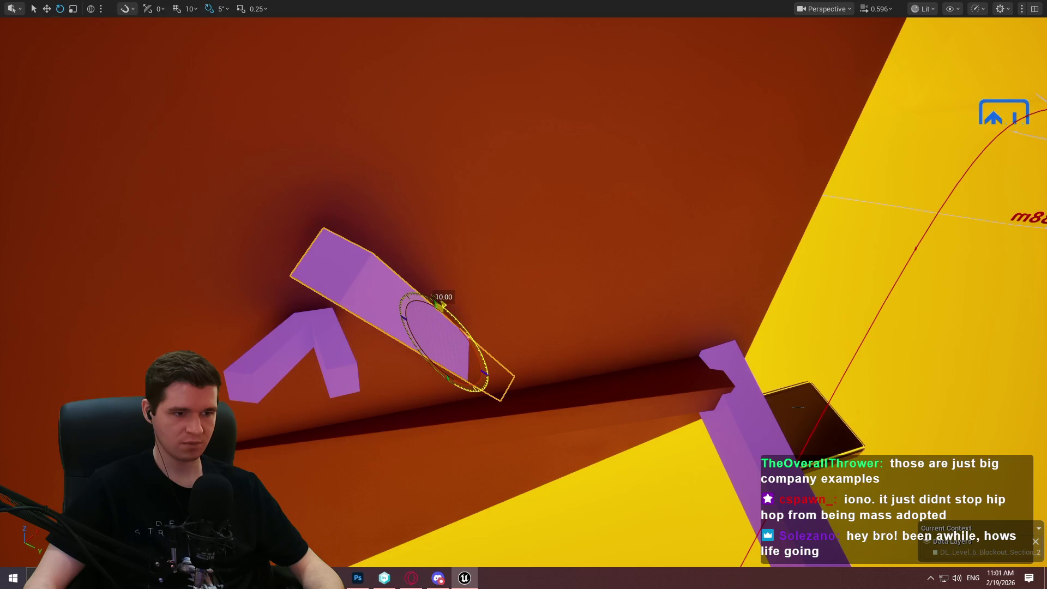
key(w)
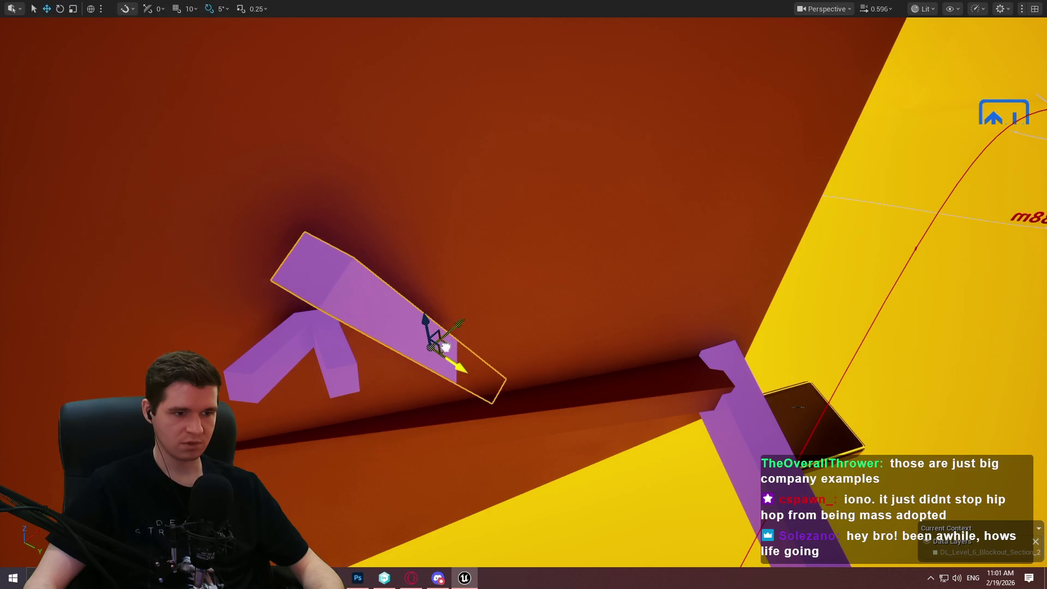
mouse_move(457, 342)
mouse_down()
mouse_move(480, 305)
mouse_move(477, 271)
mouse_move(443, 357)
mouse_up()
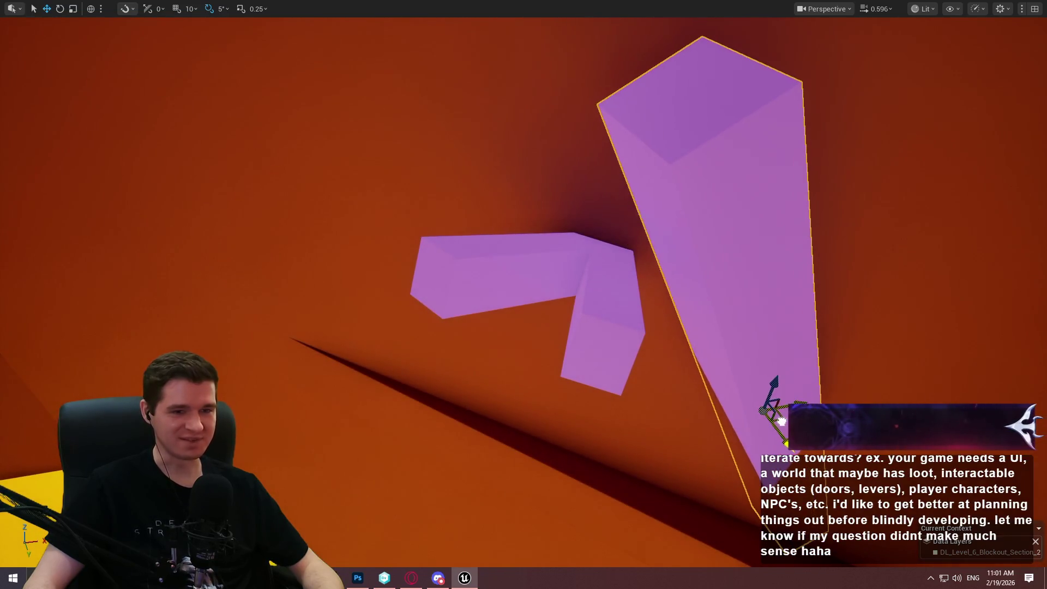
Nudge the angled beam into place, then fly over to the yellow-floored corridor with green platforms.
mouse_move(643, 343)
mouse_down()
mouse_move(655, 340)
mouse_move(647, 337)
mouse_up()
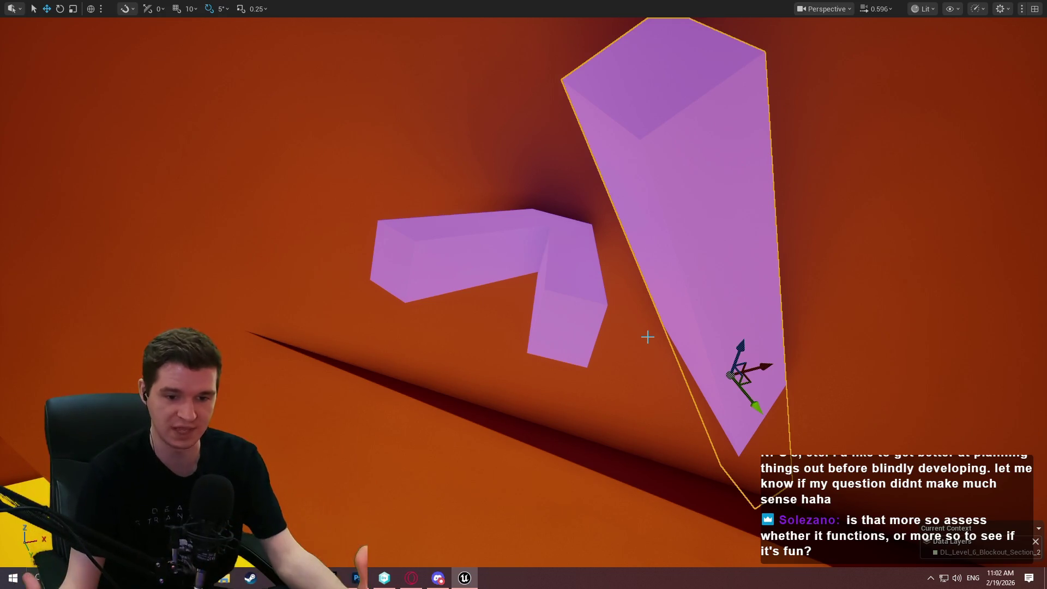
drag(647, 336, 647, 273)
drag(622, 324, 622, 371)
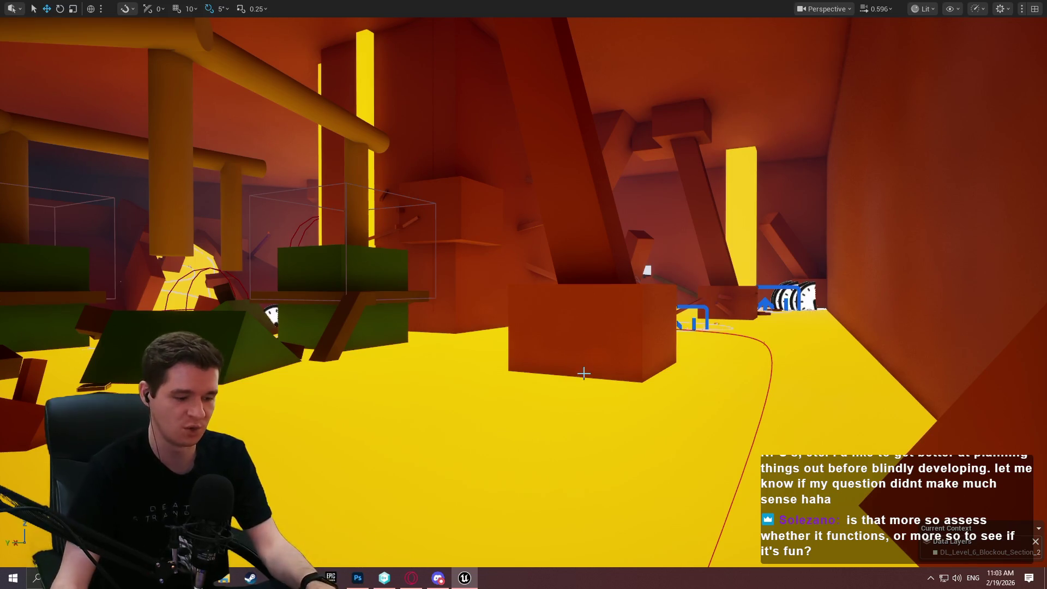
Start a Play From Here session at the orange cube near the big pillar.
scroll(586, 283, up, 1)
mouse_move(583, 373)
mouse_down()
mouse_move(586, 284)
mouse_move(569, 398)
mouse_move(551, 411)
mouse_up()
right_click(552, 411)
click(607, 406)
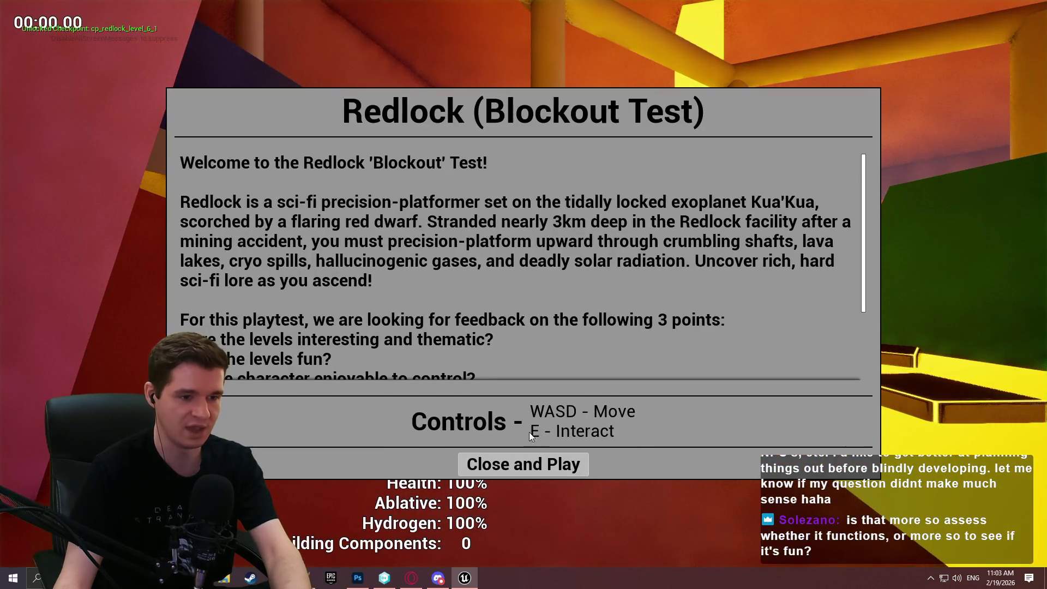
click(525, 464)
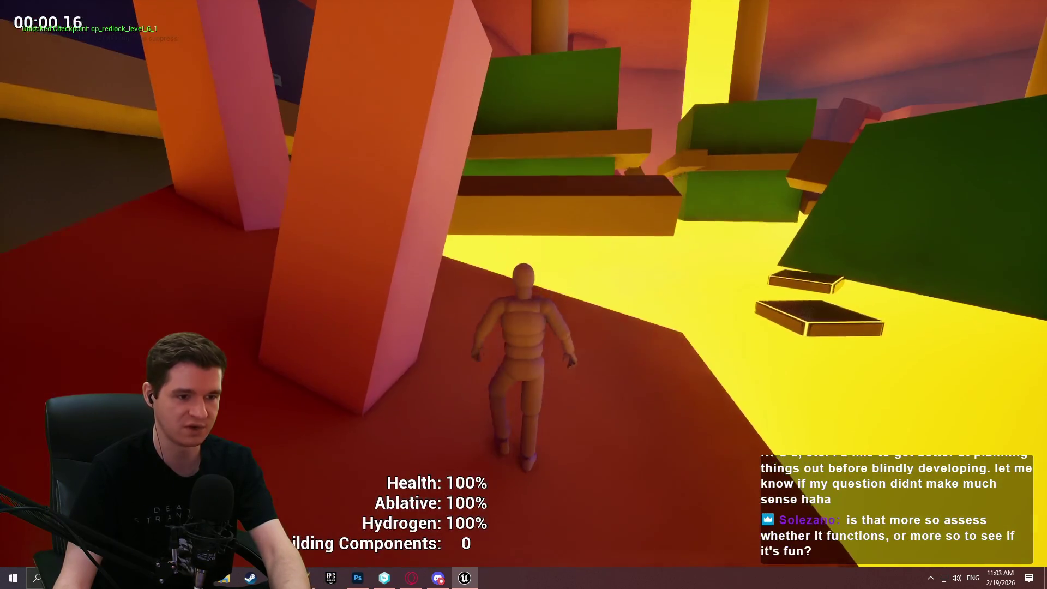
key(F11)
key(F11)
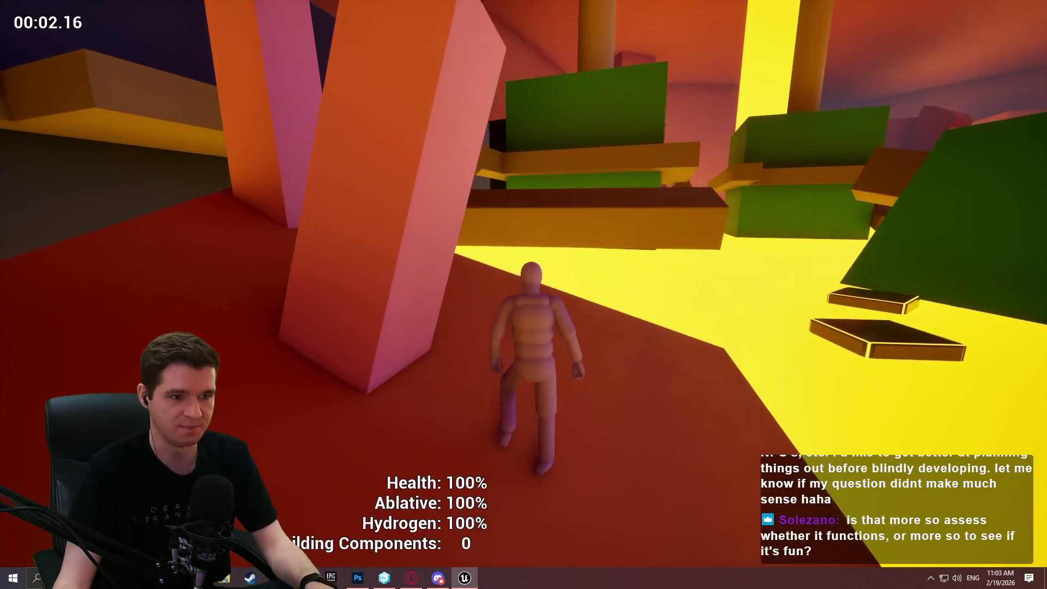
Run the mannequin along the ledges, climb the pink pillar and dark red block, then stop.
key(w)
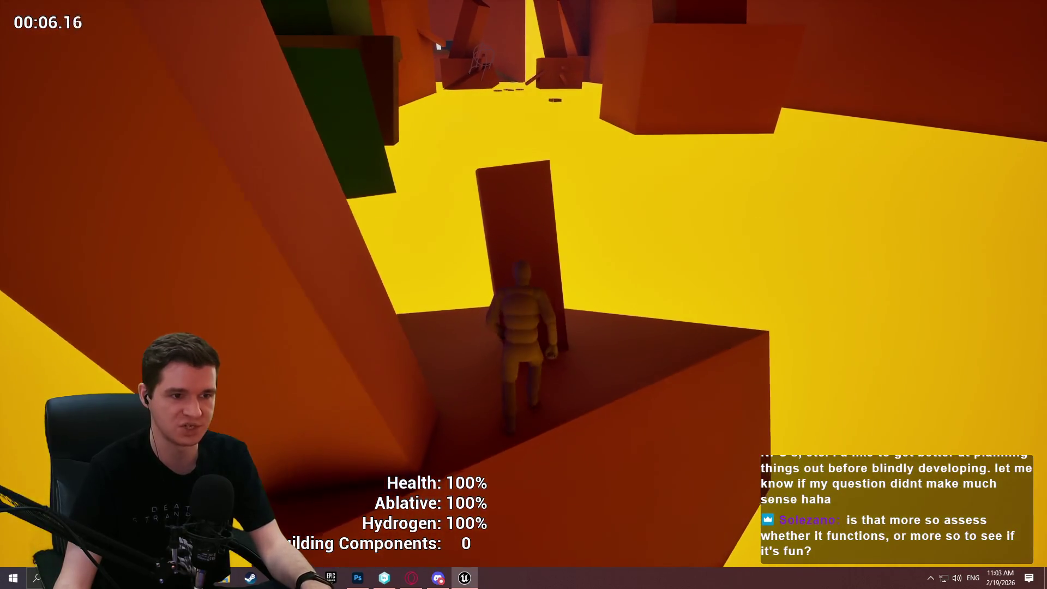
key(space)
key(w)
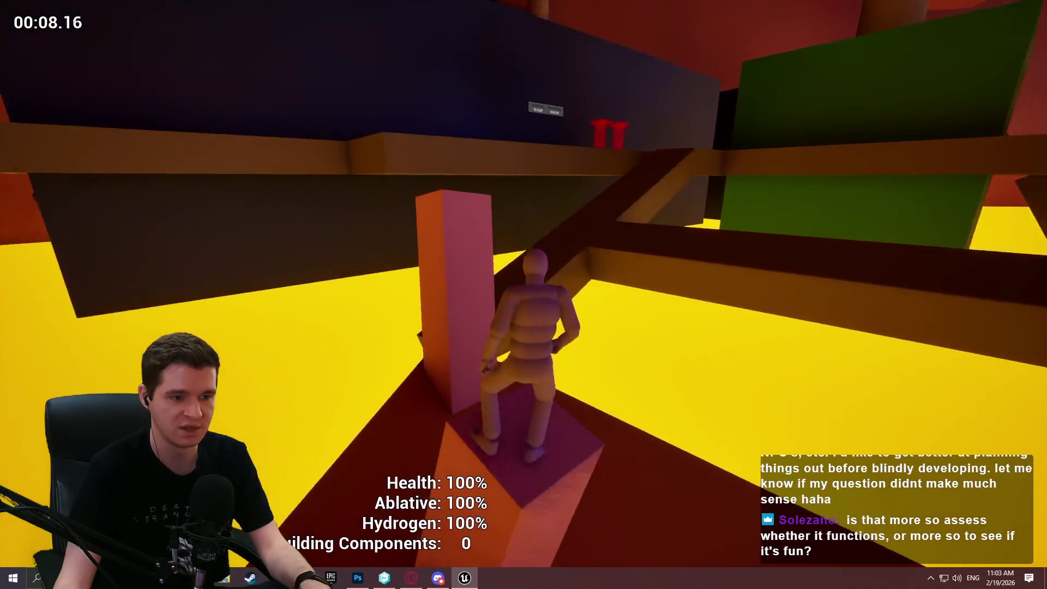
key(w)
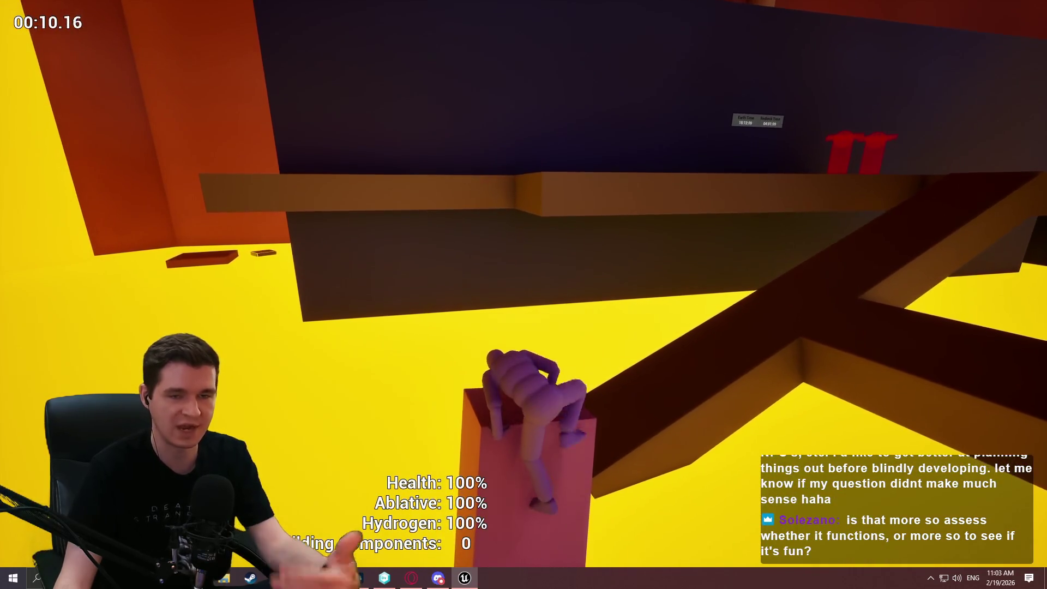
key(space)
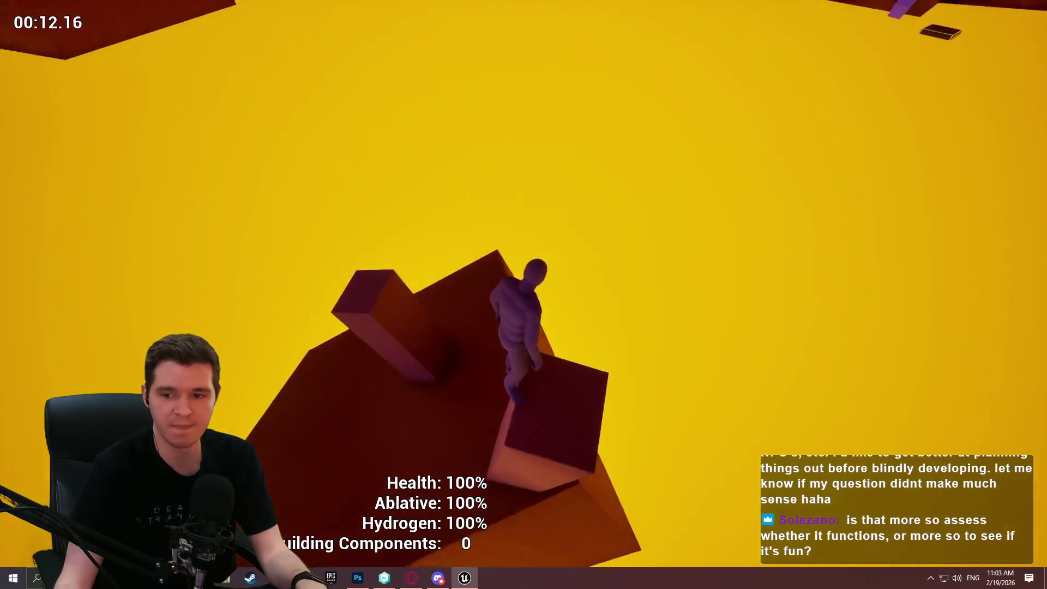
key(w)
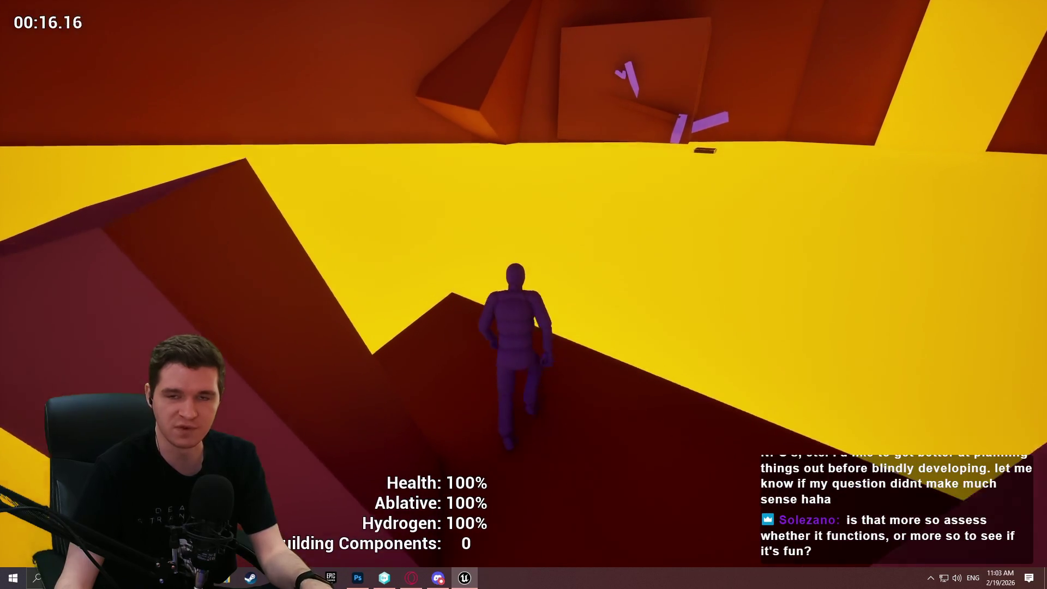
key(Escape)
mouse_move(325, 182)
mouse_down()
mouse_move(295, 125)
mouse_move(283, 125)
mouse_move(295, 125)
mouse_move(295, 93)
mouse_move(338, 90)
mouse_move(338, 114)
mouse_up()
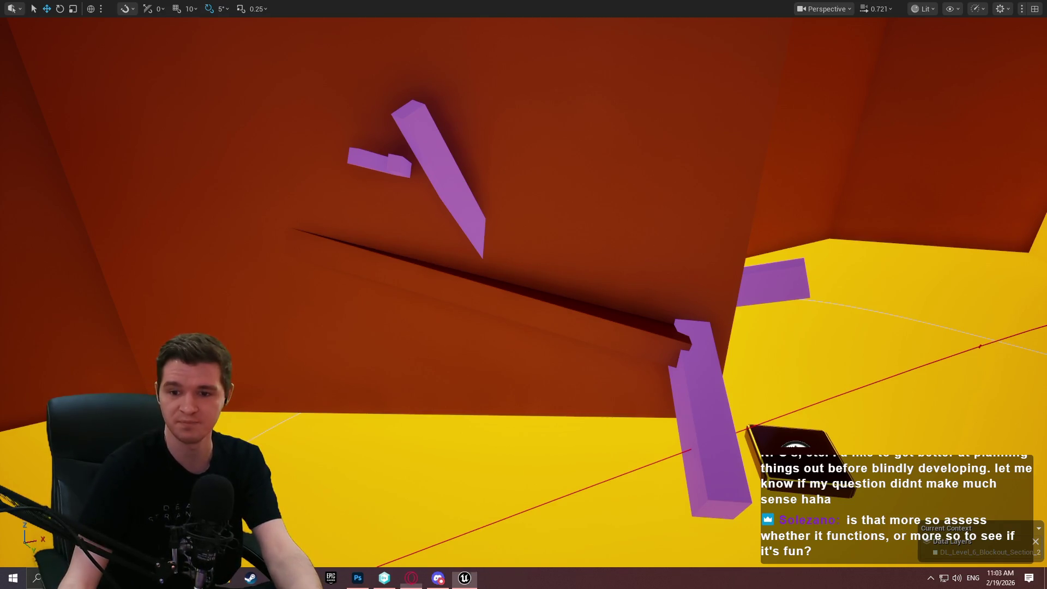
Switch from the Unreal level over to the browser showing the Development Phases article.
key(alt+Tab)
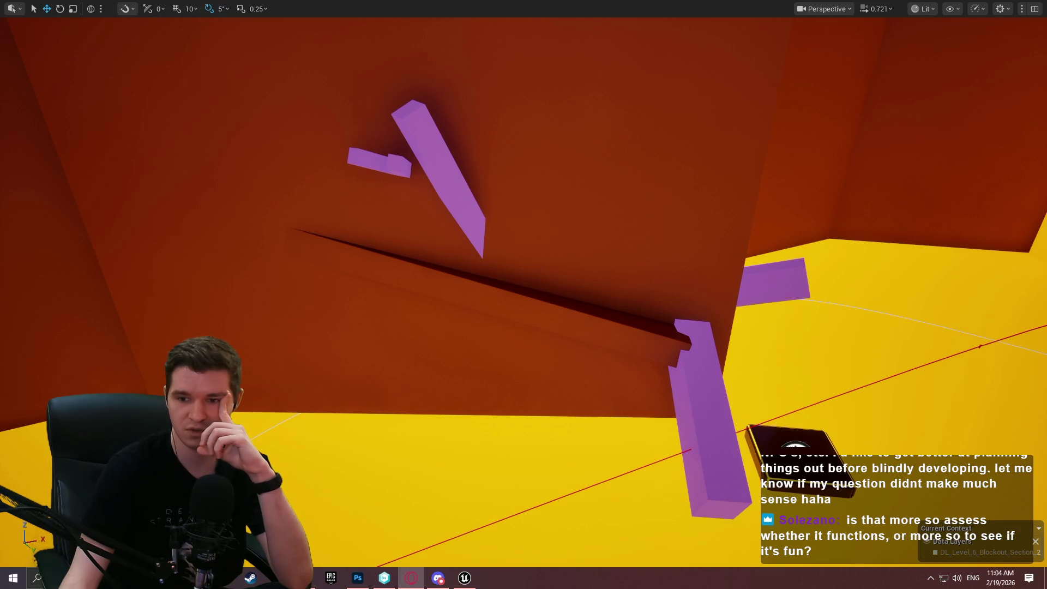
key(alt+Tab)
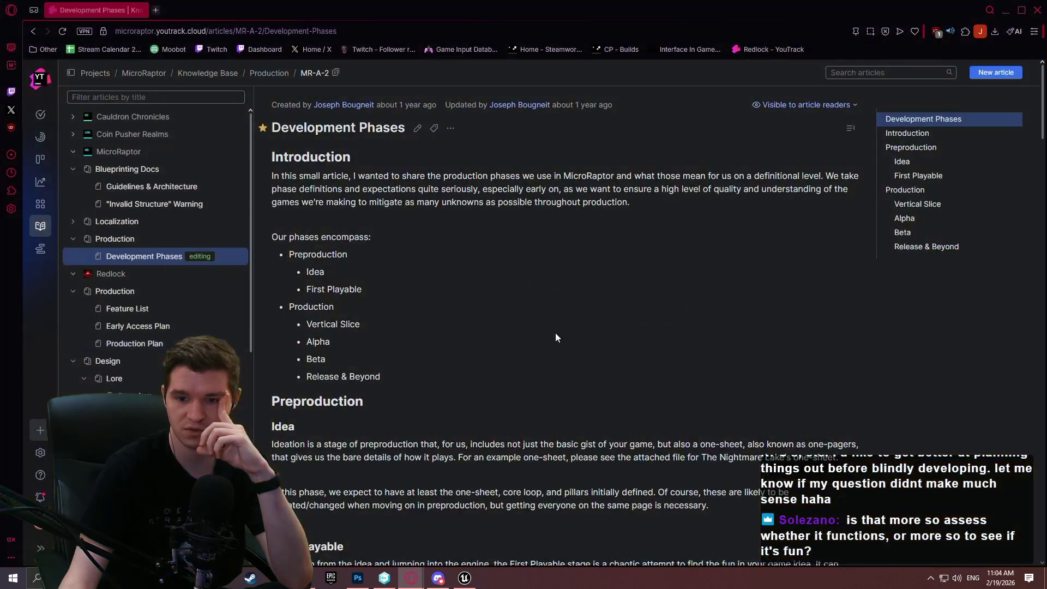
Read the Introduction, Idea and First Playable sections, briefly highlighting the first four First Playable questions.
scroll(491, 322, down, 3)
scroll(517, 249, down, 5)
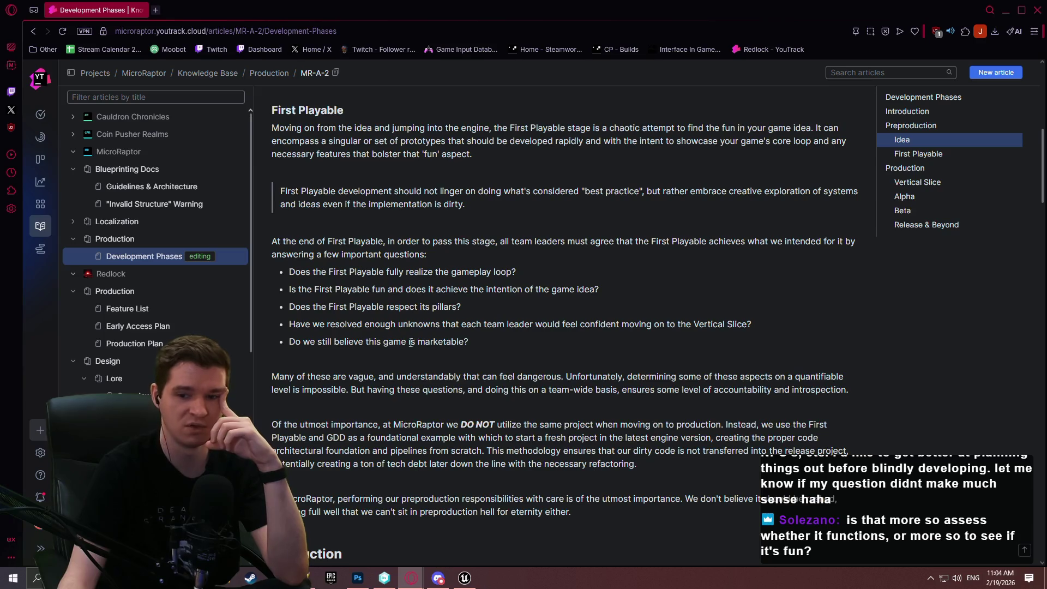
scroll(558, 371, up, 2)
mouse_move(552, 440)
mouse_down()
mouse_move(314, 414)
mouse_move(290, 384)
mouse_up()
click(608, 419)
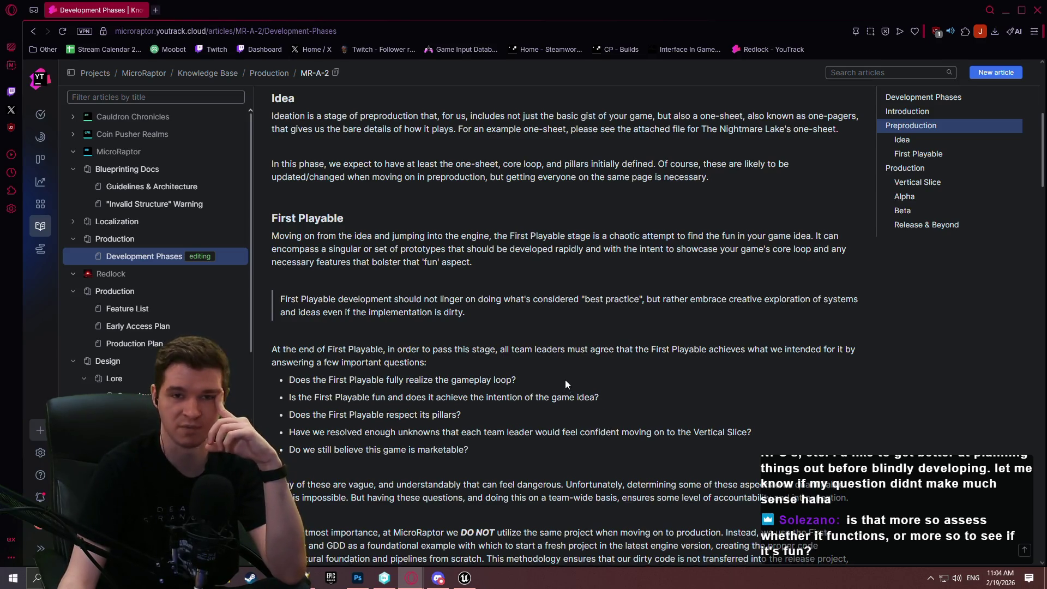
scroll(556, 376, down, 7)
scroll(535, 347, up, 3)
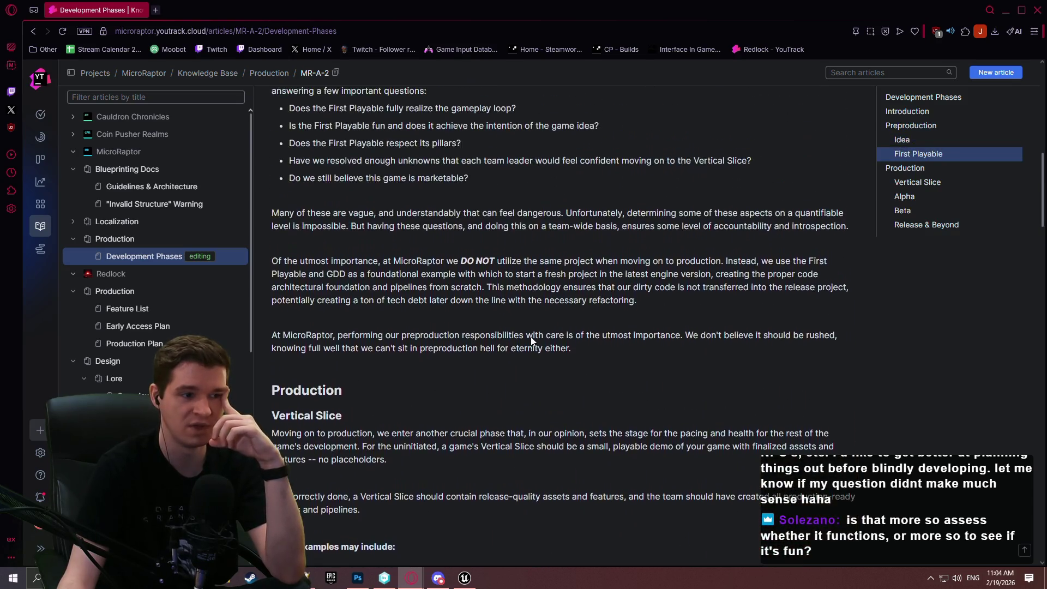
scroll(764, 252, up, 4)
scroll(747, 270, up, 2)
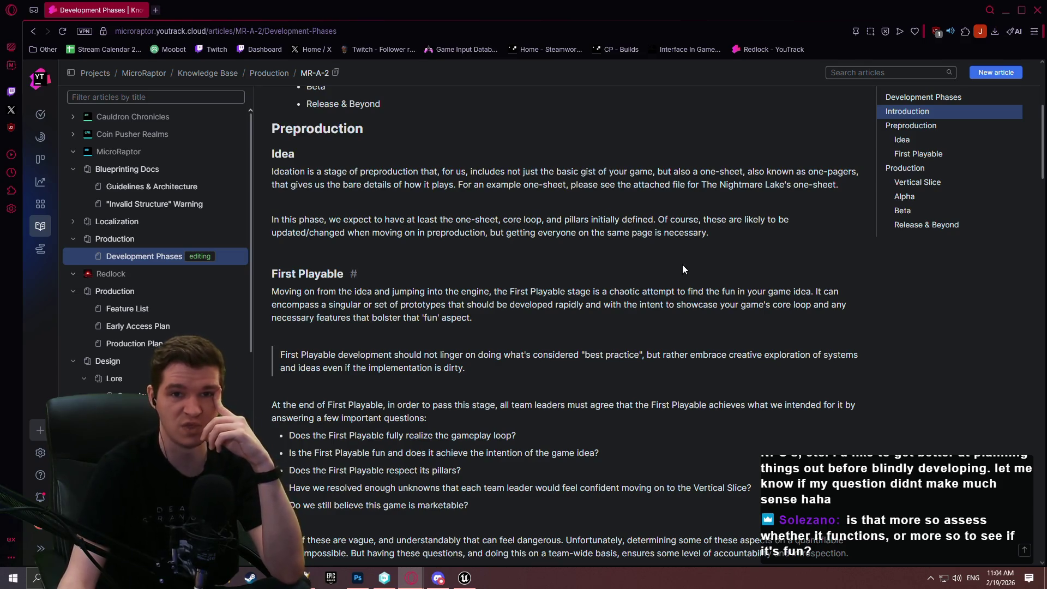
scroll(695, 276, down, 8)
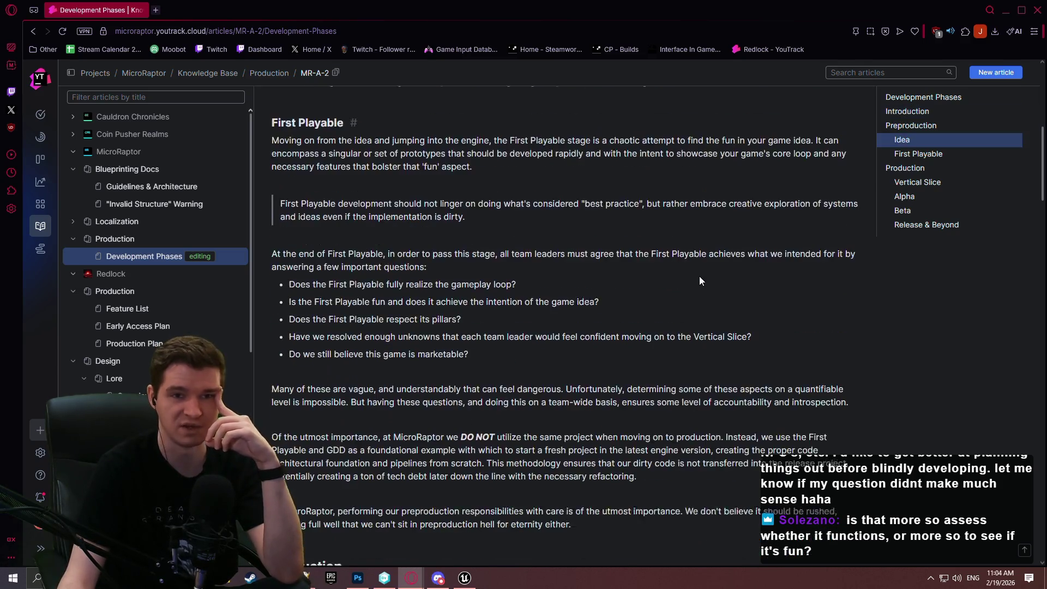
scroll(818, 229, down, 5)
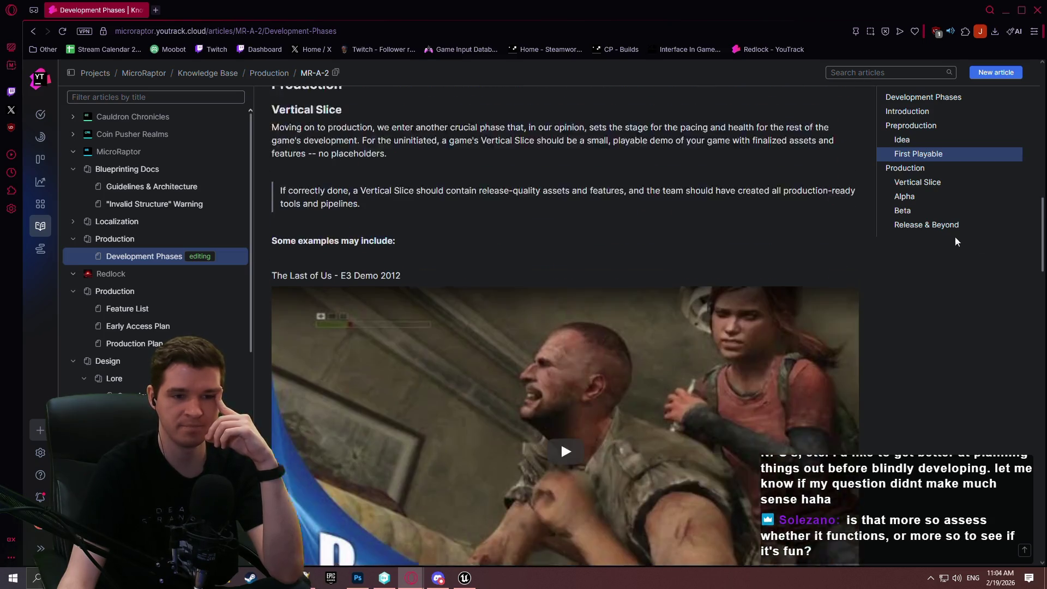
Scroll through the Vertical Slice and Alpha sections, then minimize the browser.
mouse_move(1042, 229)
mouse_down()
mouse_move(1034, 412)
mouse_move(1027, 374)
mouse_up()
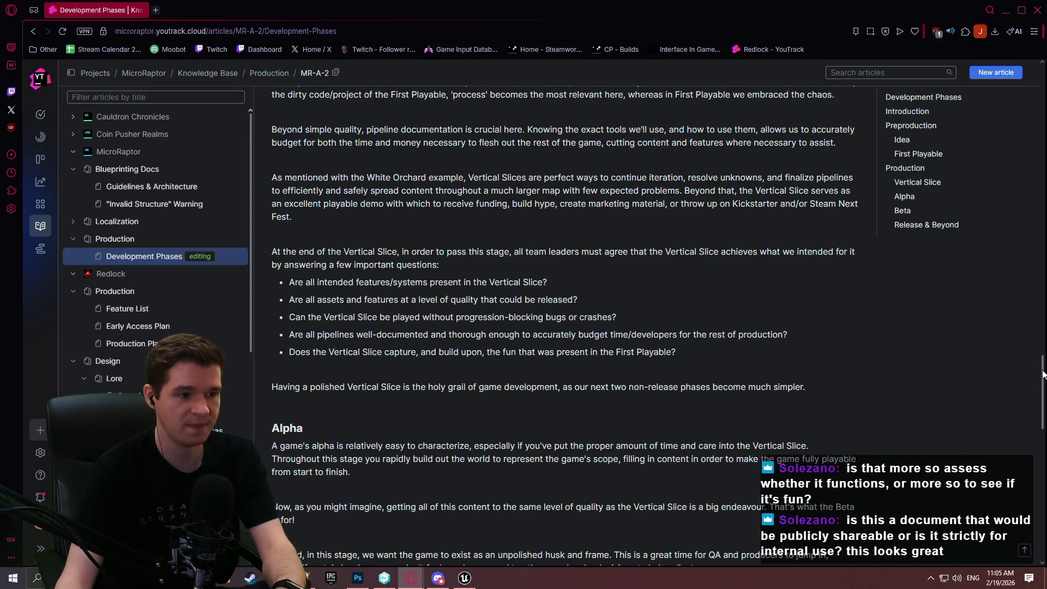
drag(1042, 374, 1044, 400)
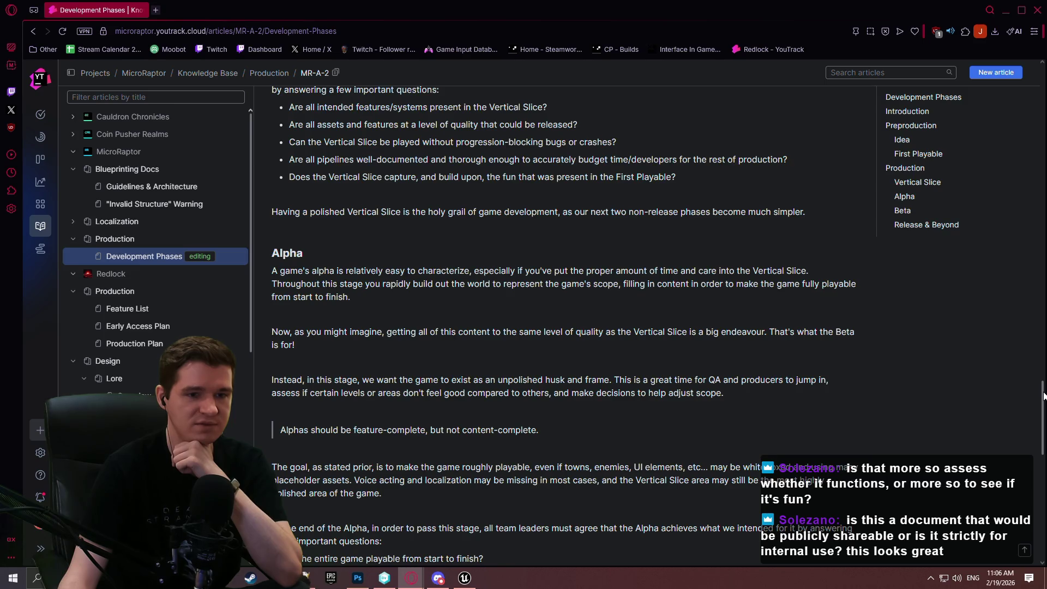
mouse_move(1044, 396)
mouse_down()
mouse_move(1042, 327)
mouse_move(1038, 491)
mouse_move(1016, 249)
mouse_move(1009, 436)
mouse_move(994, 372)
mouse_up()
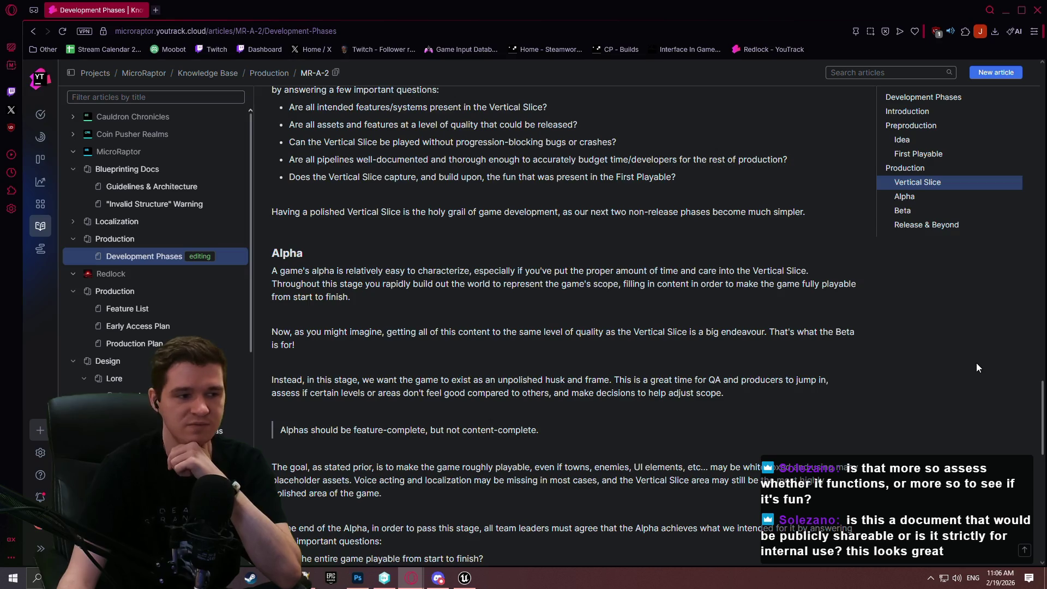
mouse_move(1041, 402)
mouse_down()
mouse_move(1041, 245)
mouse_move(1030, 395)
mouse_up()
scroll(661, 261, down, 2)
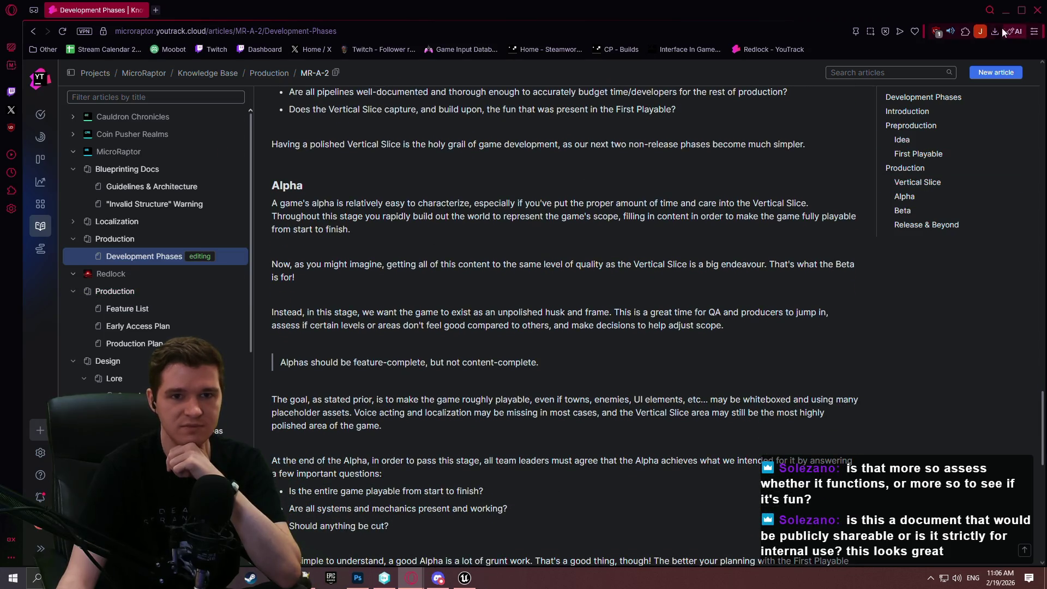
click(1005, 10)
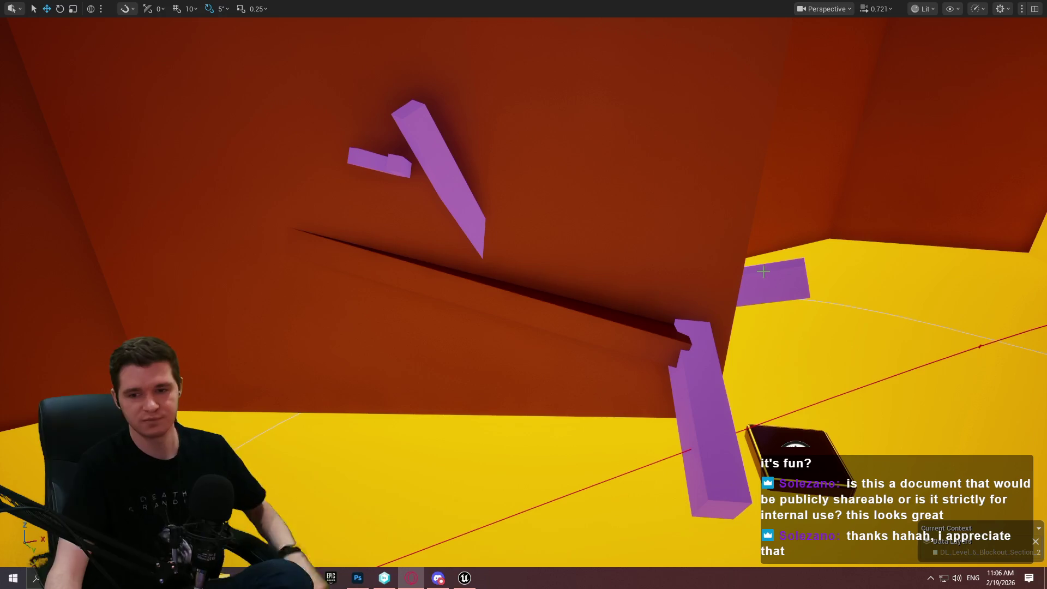
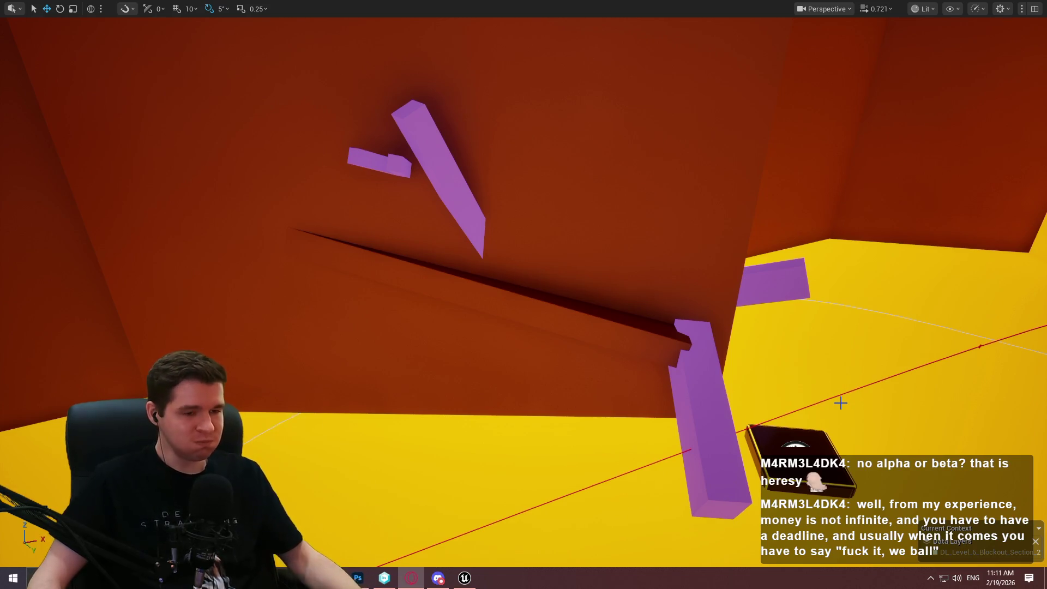
Start a play session from the purple block using Play From Here.
mouse_move(785, 351)
mouse_down()
mouse_move(785, 305)
mouse_move(785, 349)
mouse_move(795, 338)
mouse_up()
drag(676, 414, 676, 387)
right_click(675, 411)
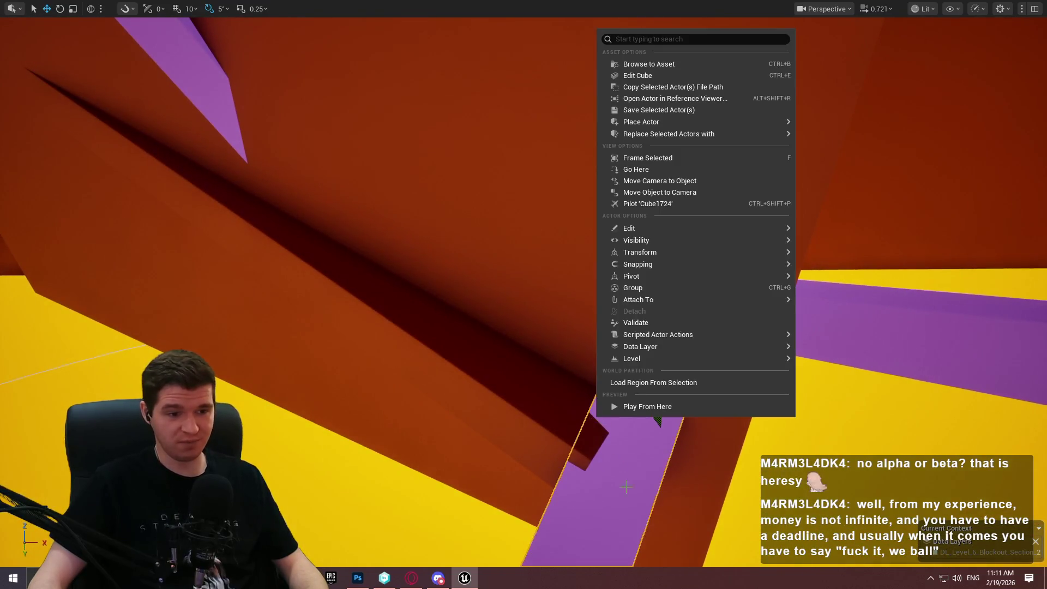
click(675, 409)
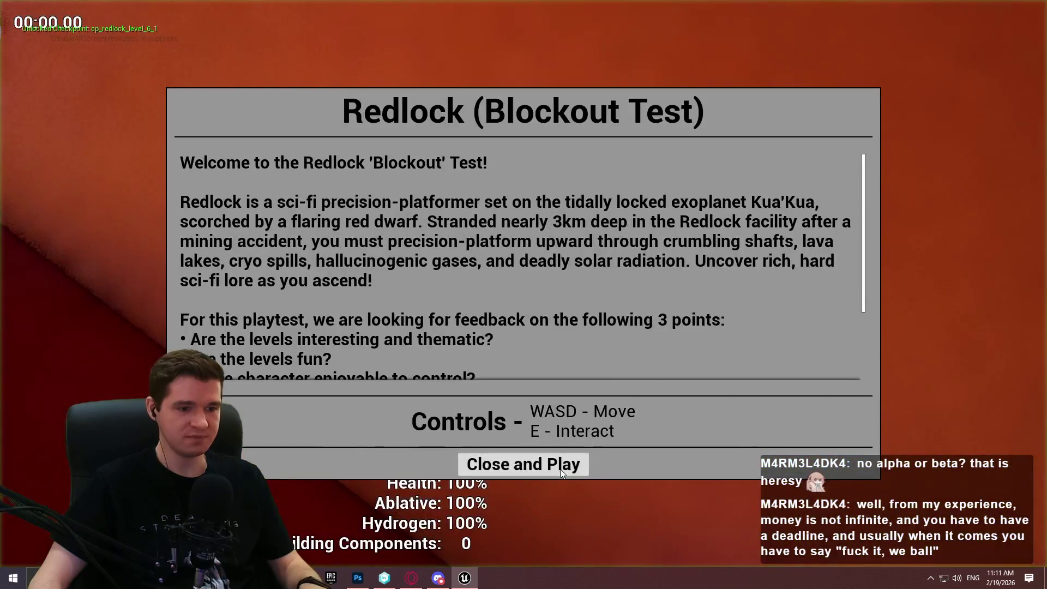
Climb along the wall ledge, end the session, and select the long purple ledge.
key(w)
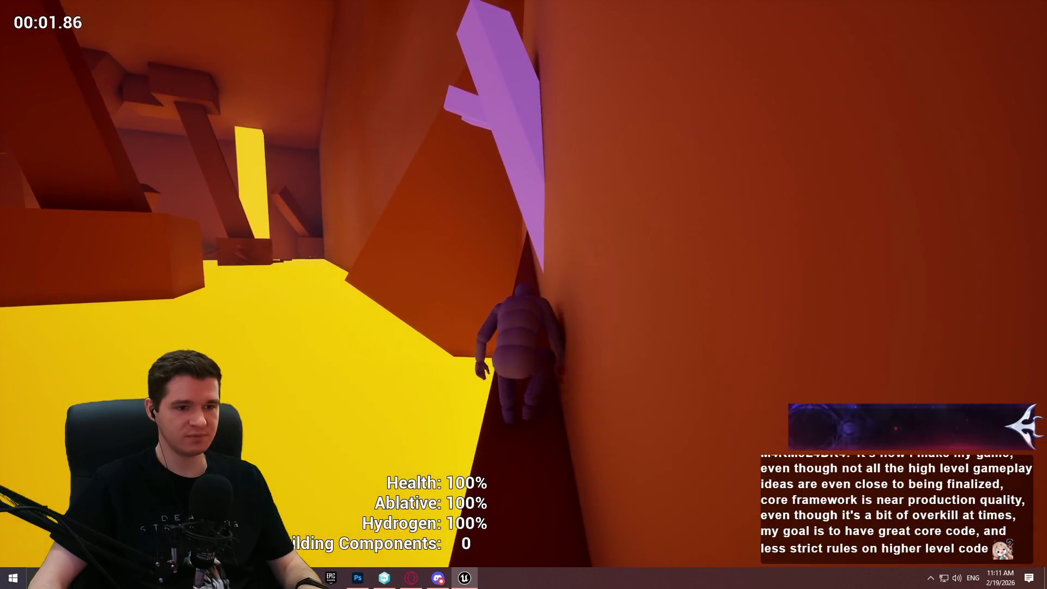
key(w)
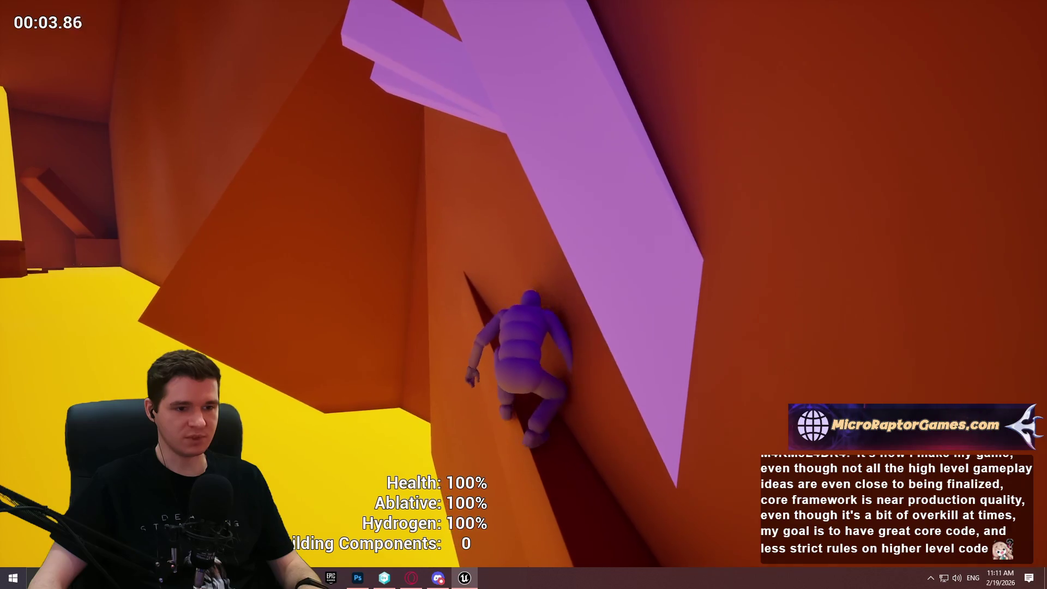
key(w)
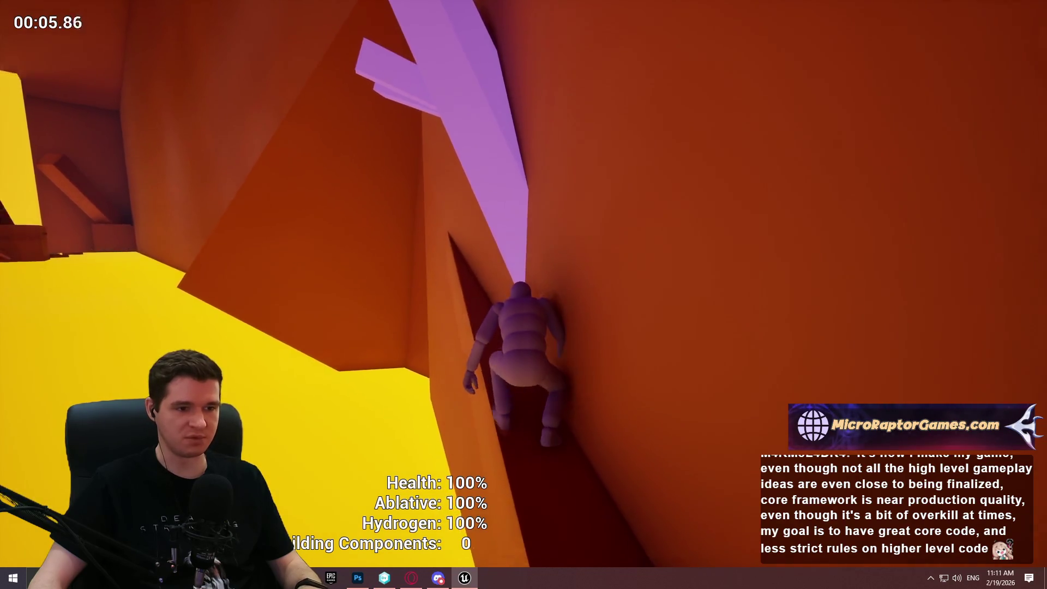
key(w)
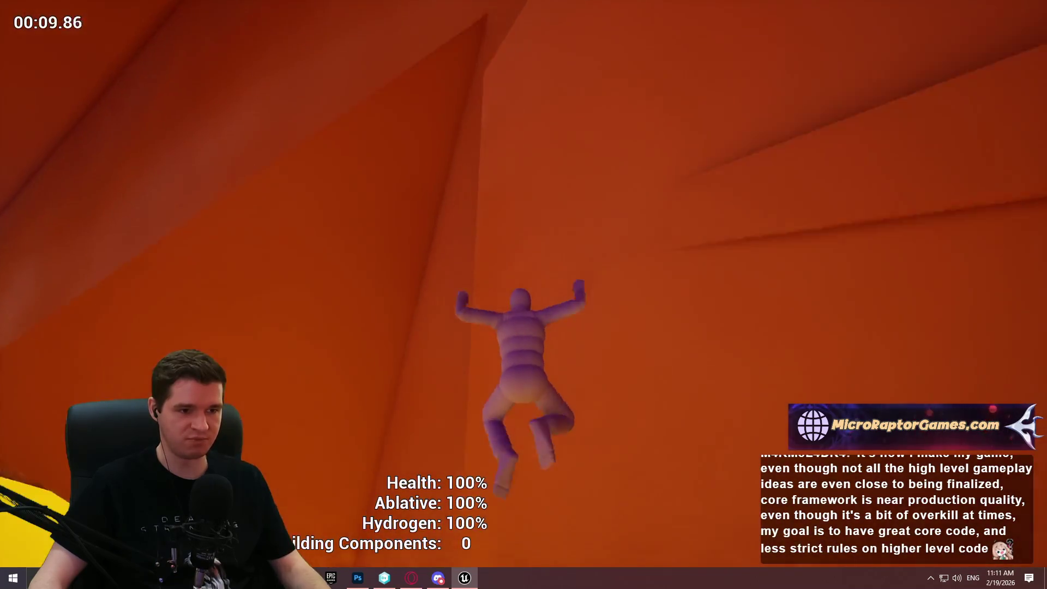
key(Escape)
mouse_move(595, 284)
mouse_down()
mouse_move(554, 296)
mouse_move(593, 199)
mouse_up()
click(554, 296)
Tilt the long purple ledge by 5° with world-aligned transform axes.
key(ctrl+grave)
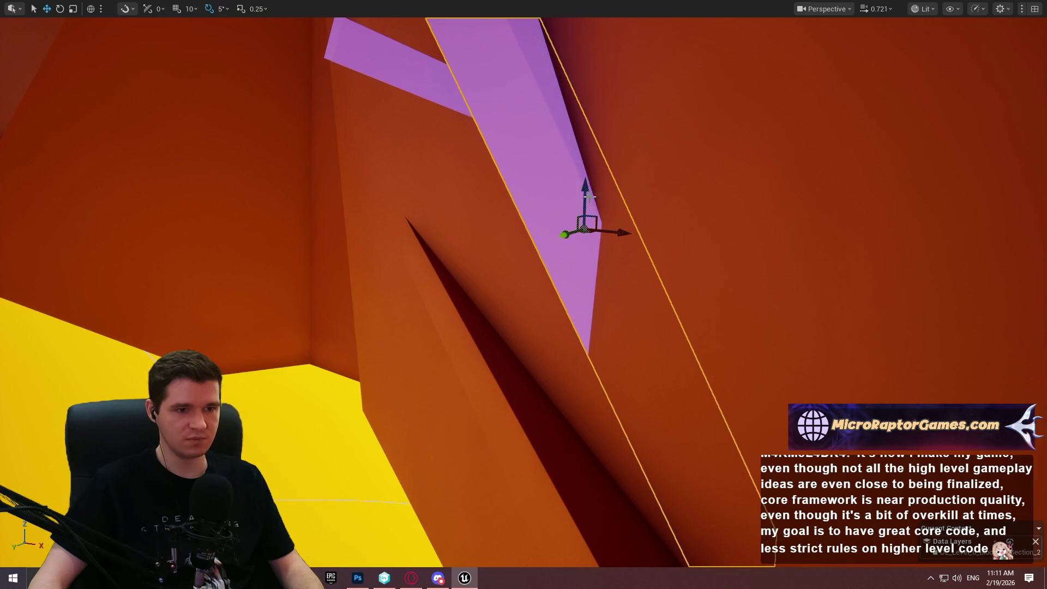
key(e)
mouse_move(577, 163)
mouse_down()
mouse_move(592, 165)
mouse_move(485, 221)
mouse_move(572, 196)
mouse_up()
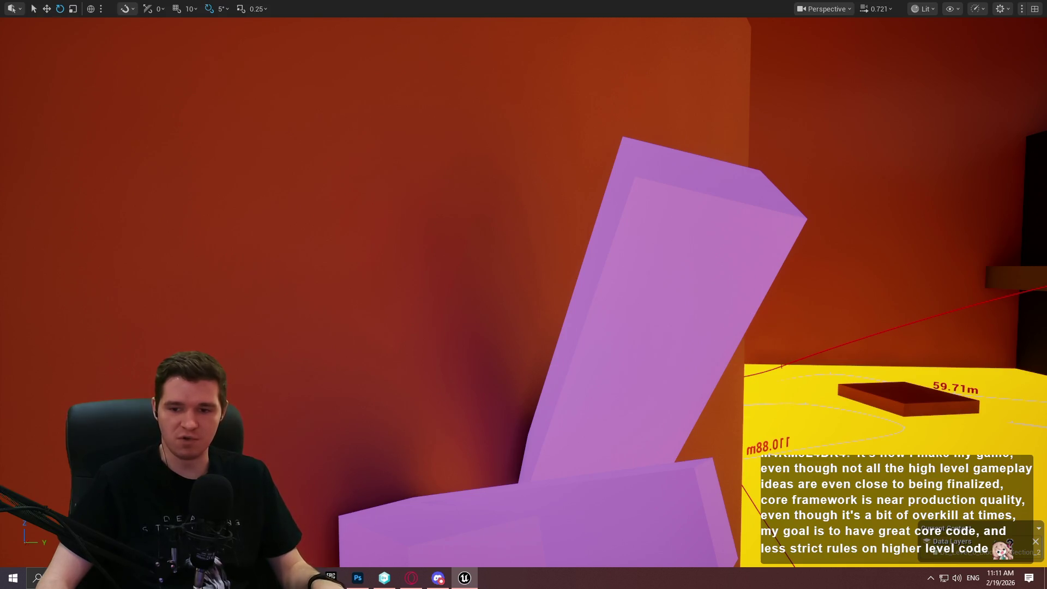
Launch a play test from the purple pillar with Play From Here.
mouse_move(707, 320)
mouse_down()
mouse_move(695, 262)
mouse_move(785, 280)
mouse_up()
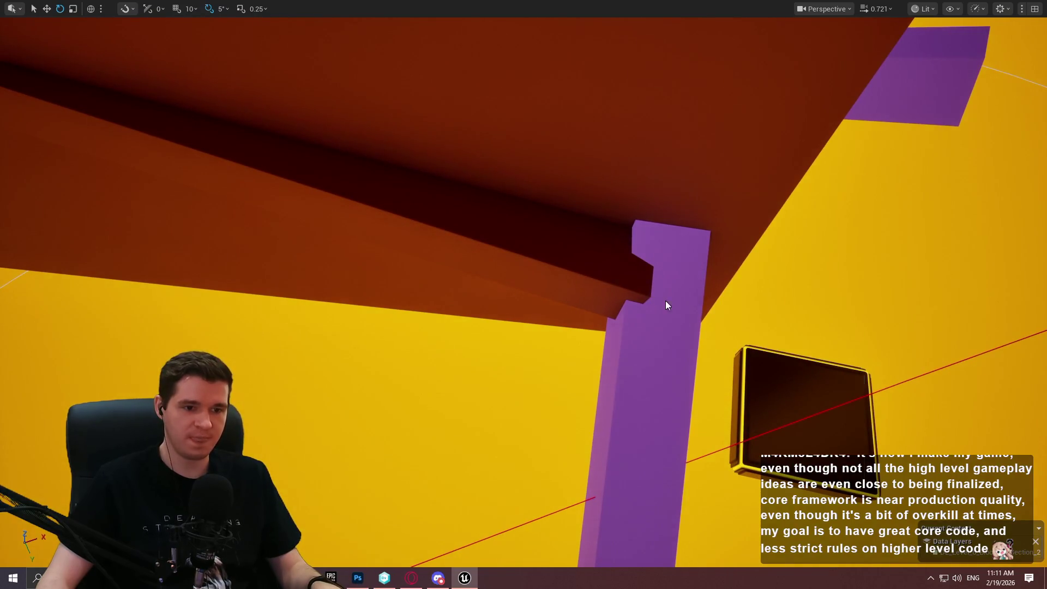
right_click(665, 301)
key(alt+p)
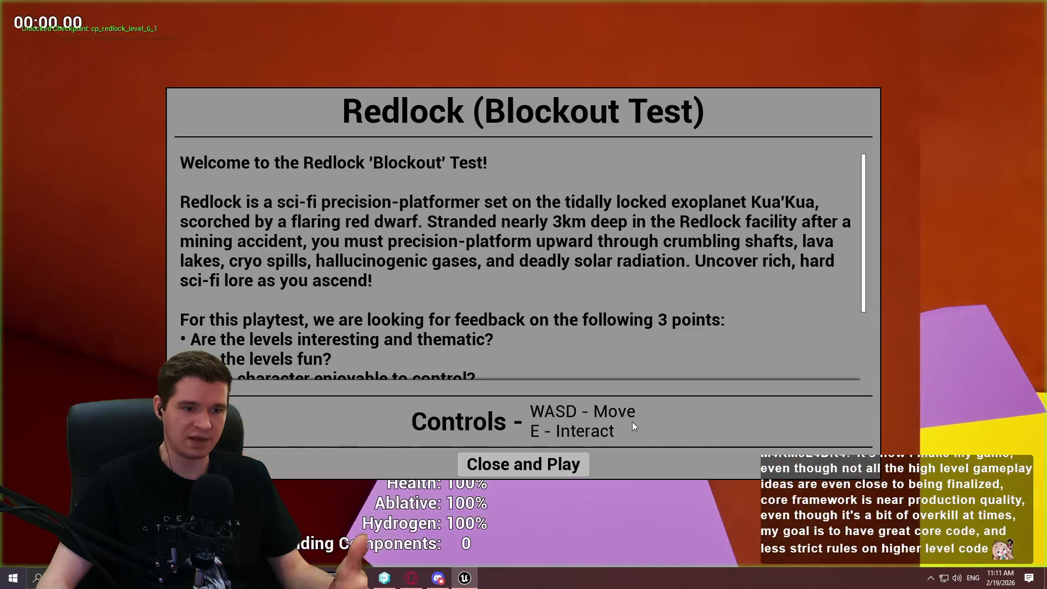
Climb the orange wall, jumping back on once, down to the purple platform, then stop the session.
click(523, 463)
key(w)
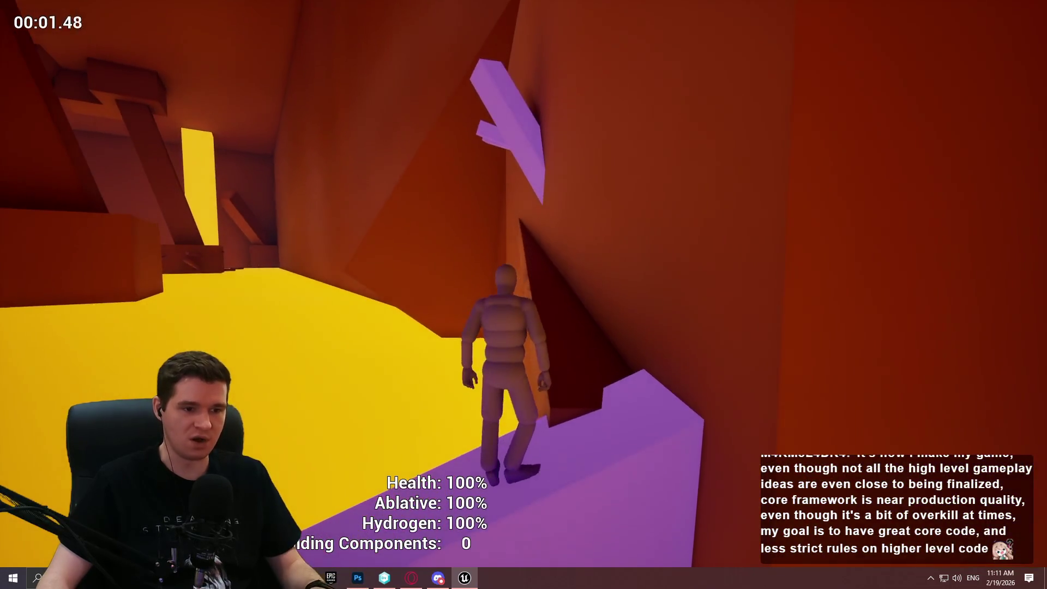
key(w)
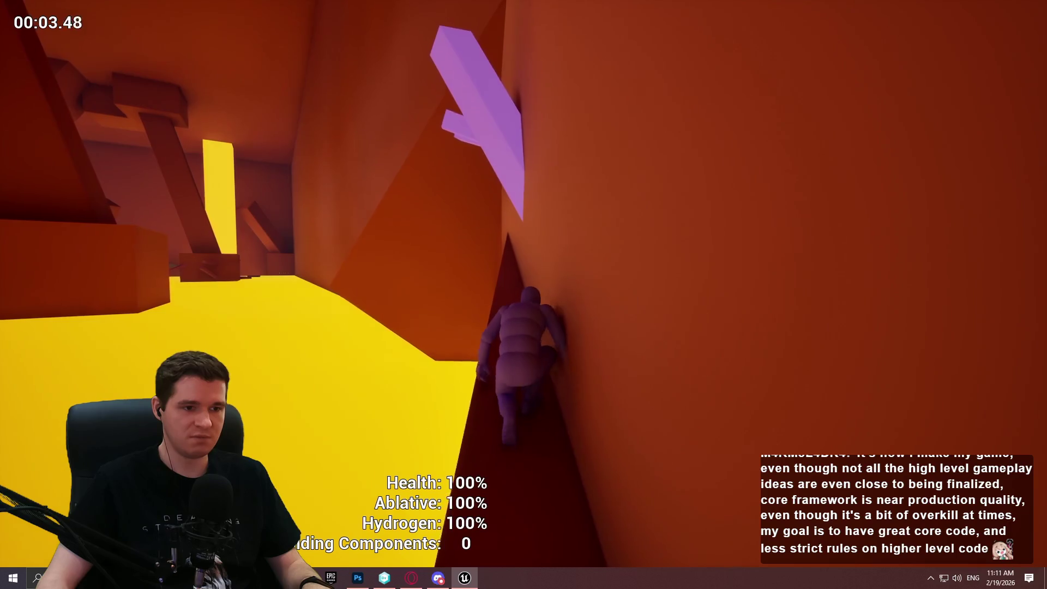
key(w)
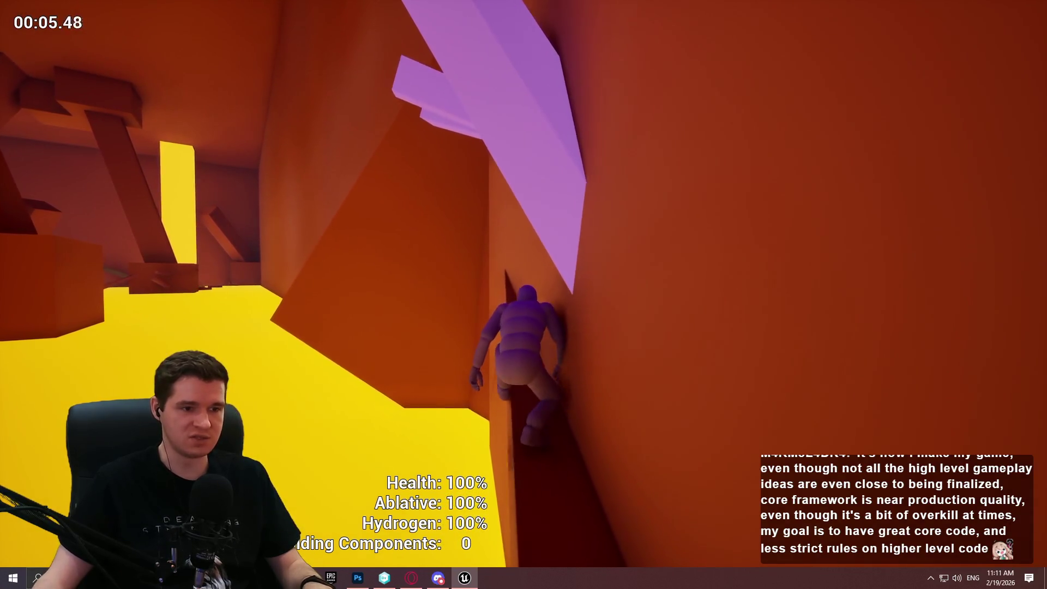
key(w)
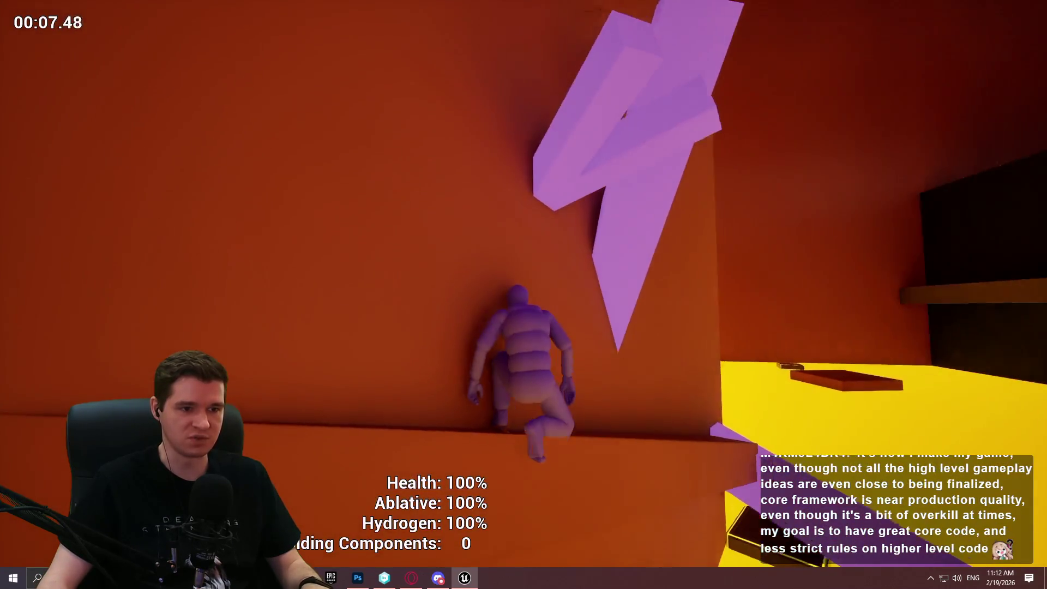
key(space)
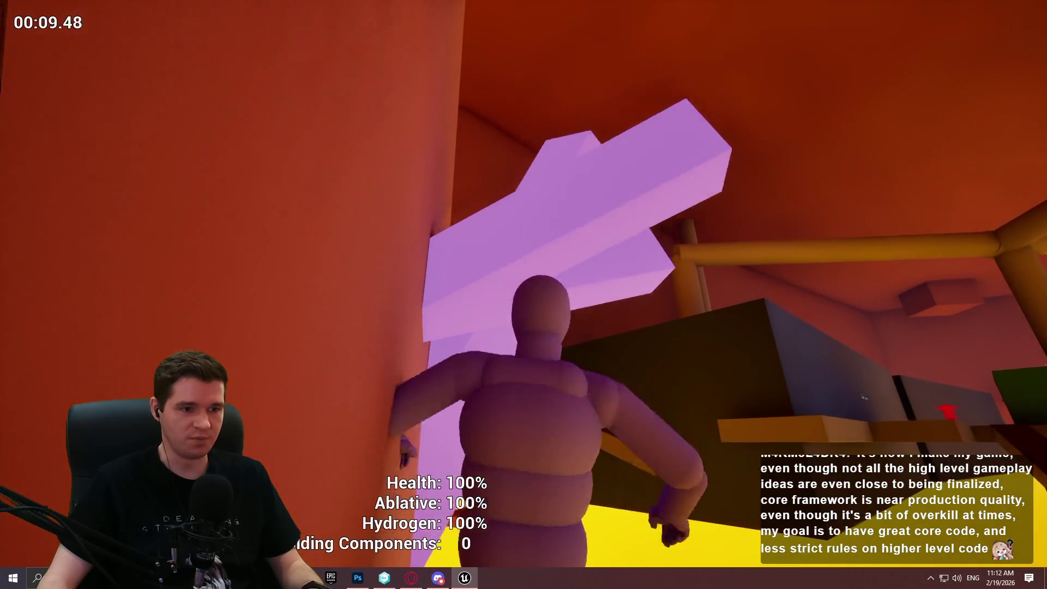
key(w)
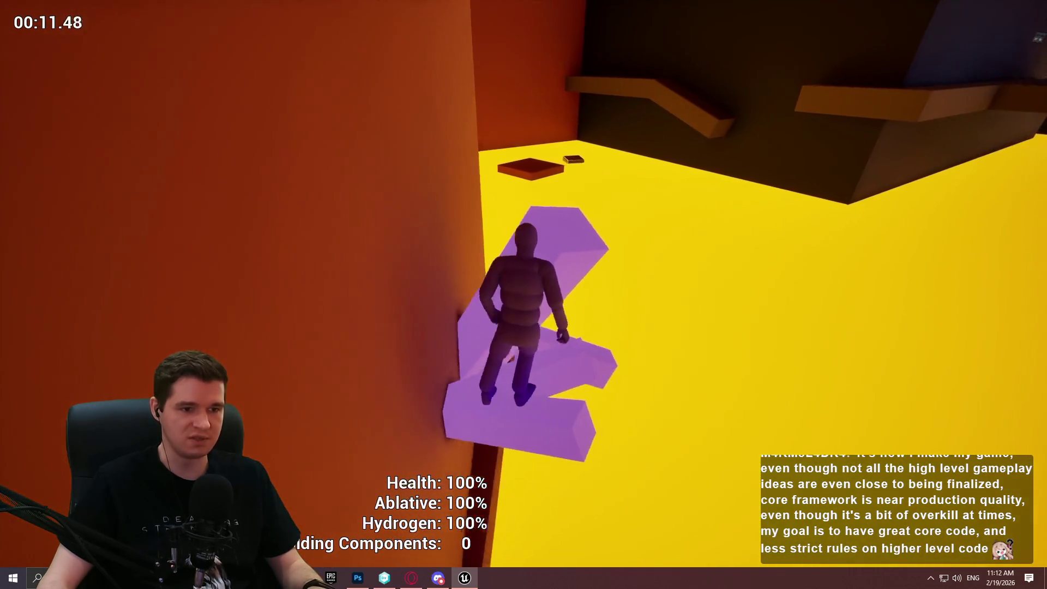
key(w)
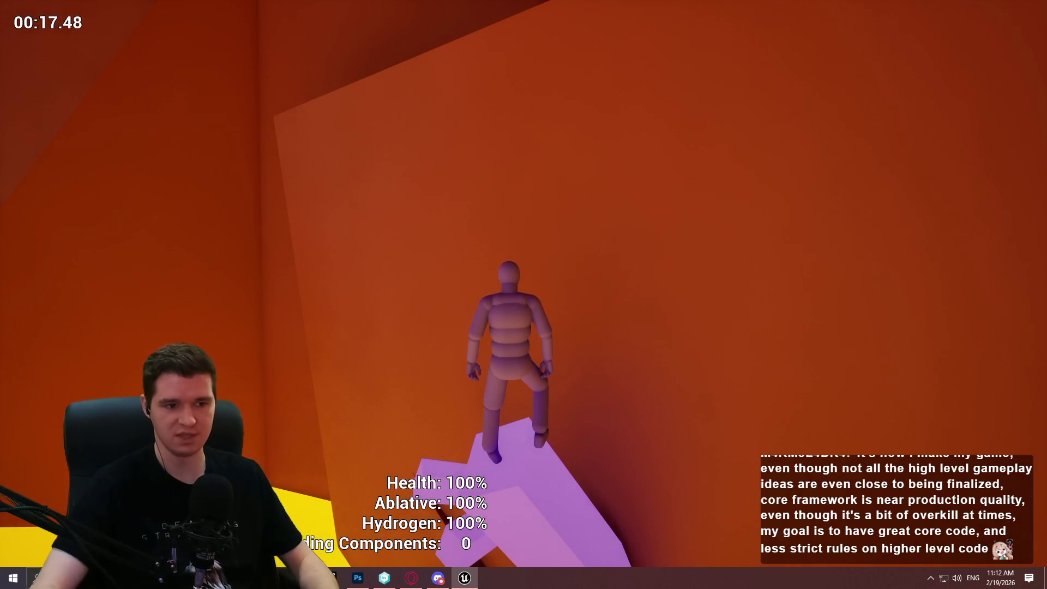
key(Escape)
mouse_move(498, 332)
mouse_down()
mouse_move(491, 371)
mouse_move(556, 321)
mouse_up()
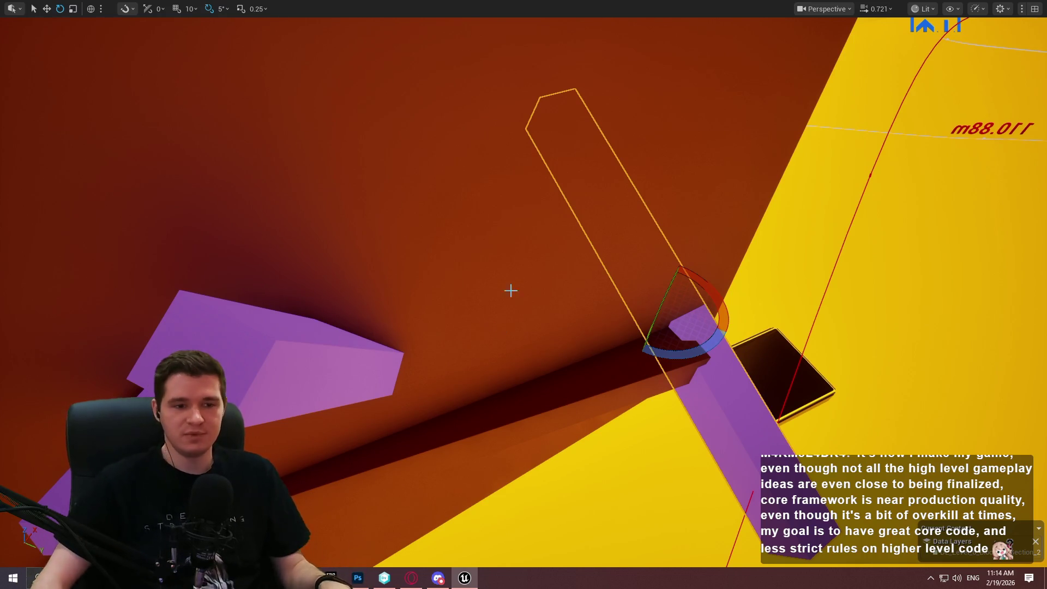
right_click(746, 401)
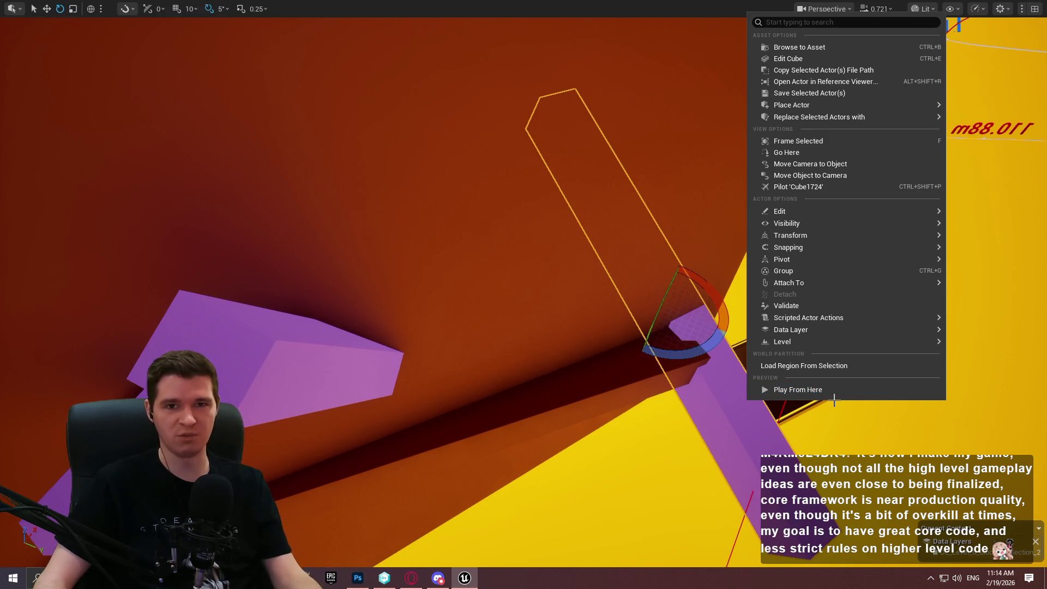
Run a quick play session from the ledge cube, end it, and fly toward the orange wall.
click(833, 389)
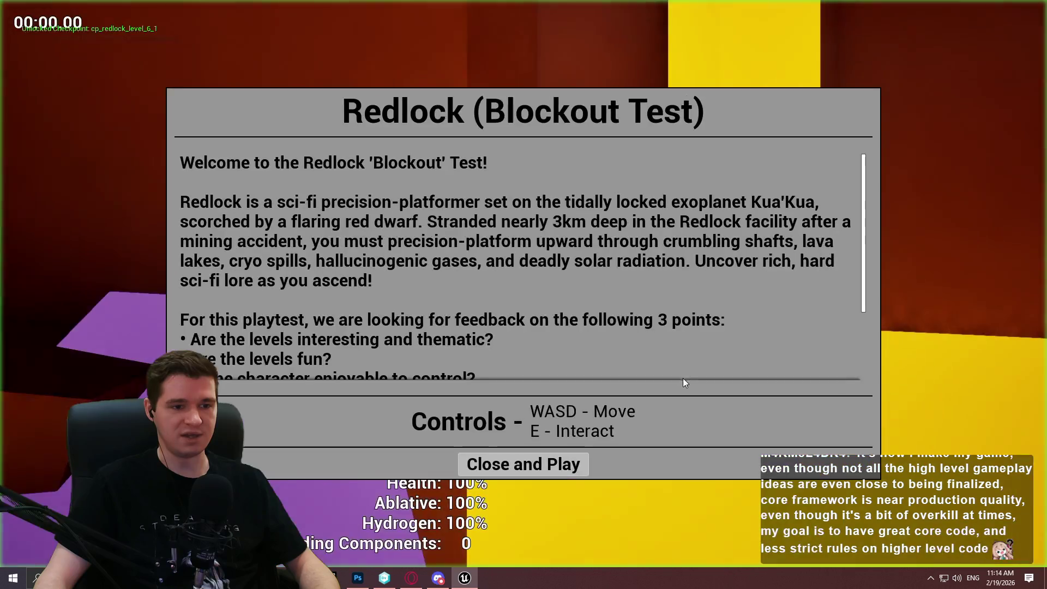
click(553, 460)
key(Escape)
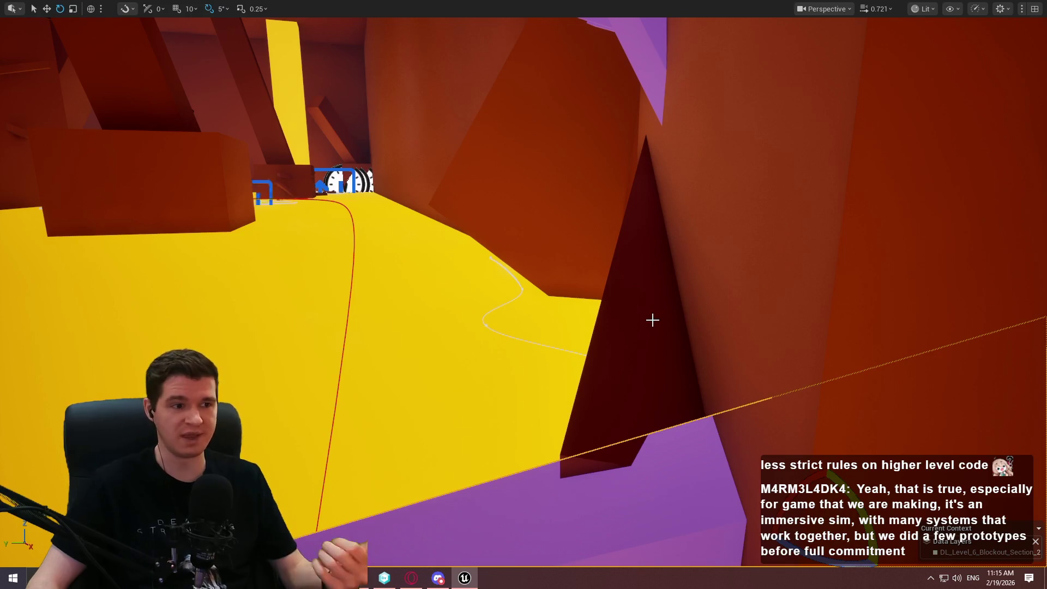
key(w)
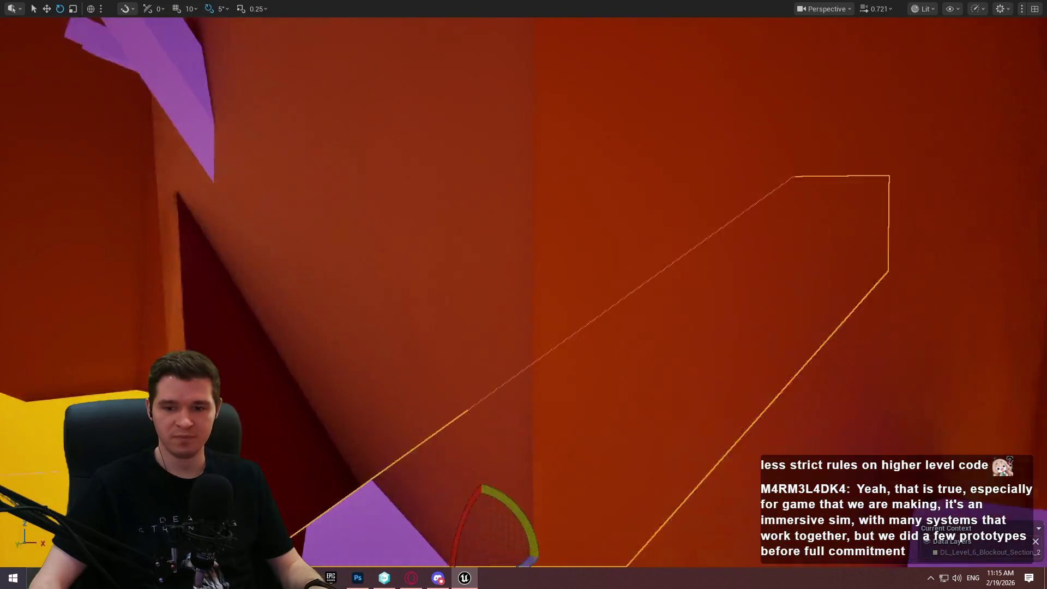
key(w)
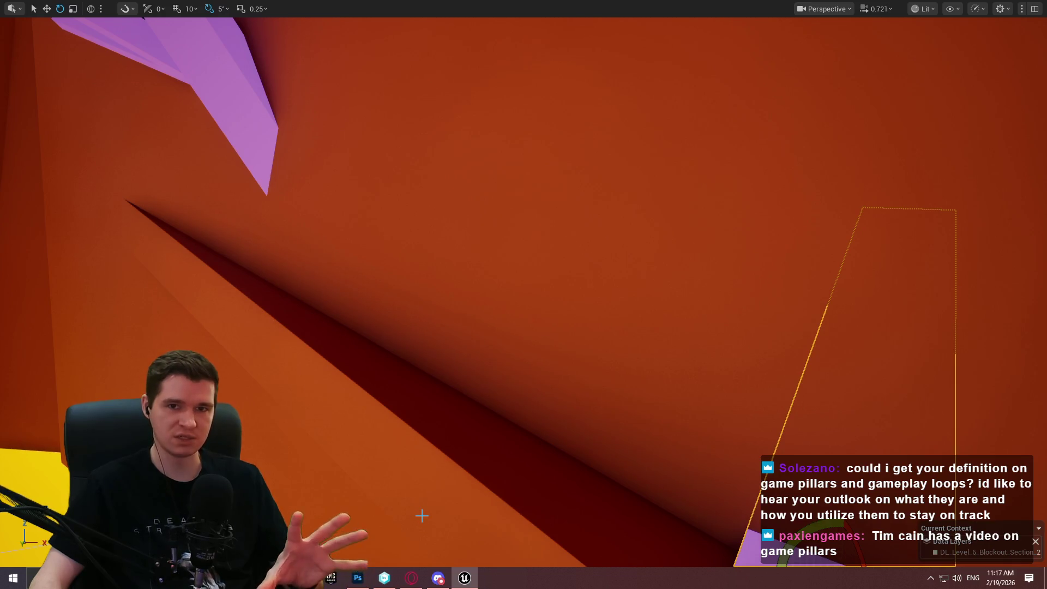
key(super)
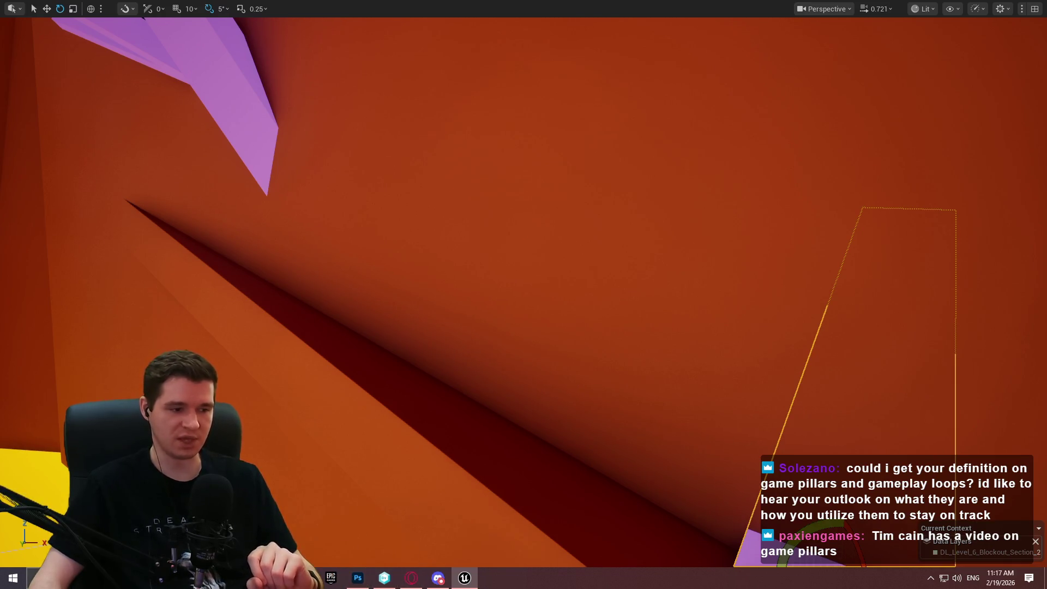
Launch Word via search ('wo') and open Cauldron Chronicles - GDD.docx.
text(wo)
key(Return)
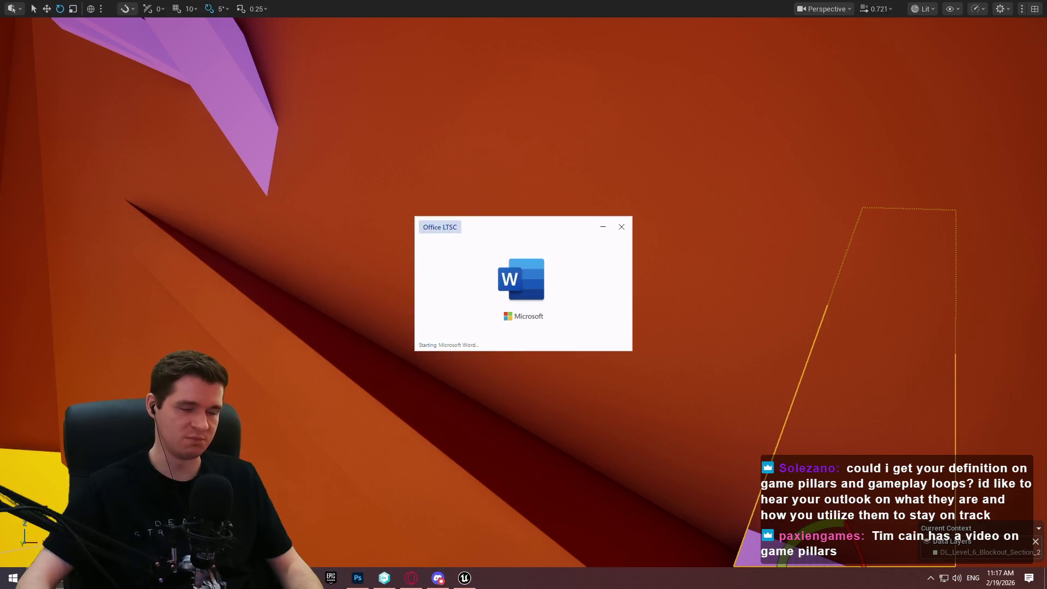
click(315, 264)
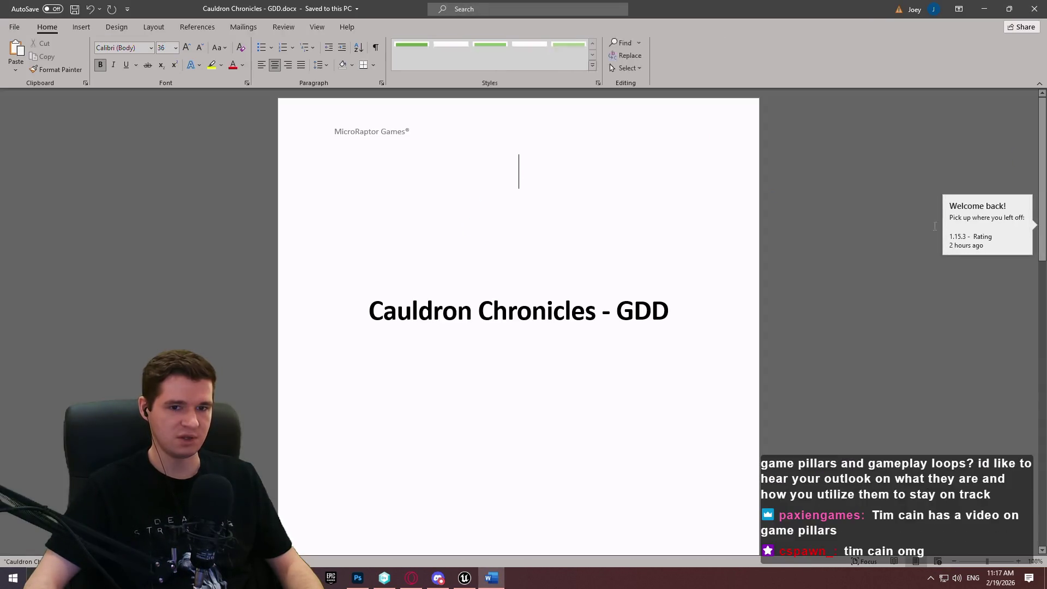
Scroll the GDD to section 1.8 Gameplay Loop and its flowchart on page 12.
mouse_move(1041, 103)
mouse_down()
mouse_move(1041, 167)
mouse_move(1041, 157)
mouse_up()
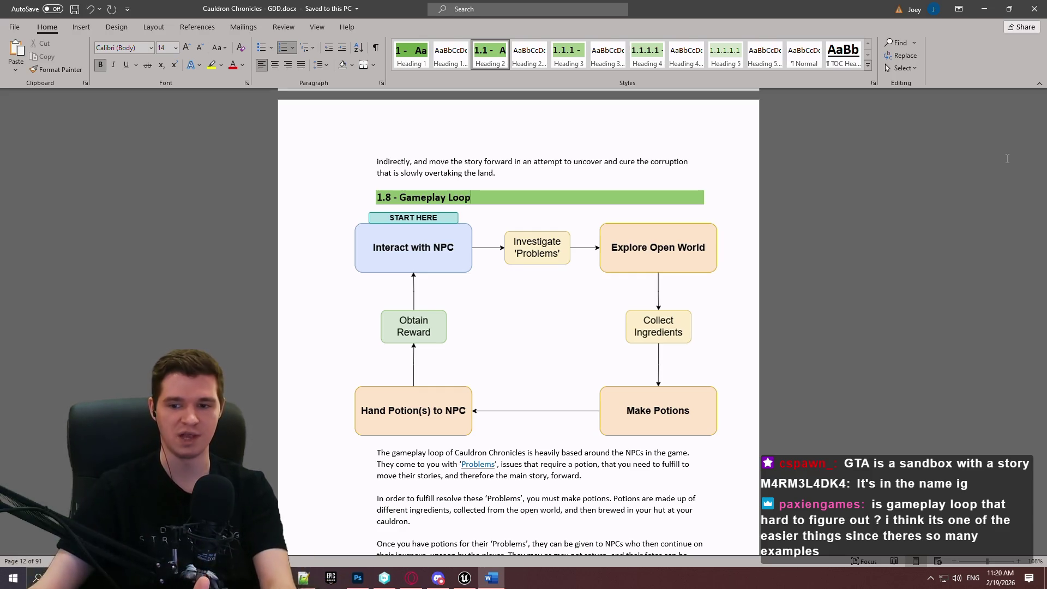
scroll(1007, 159, down, 1)
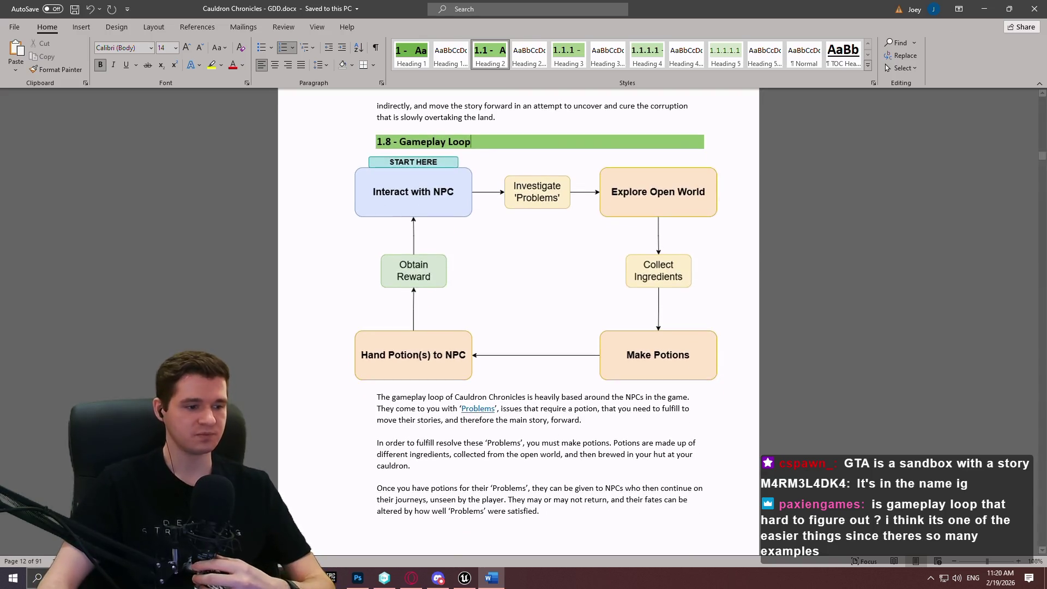
key(super+s)
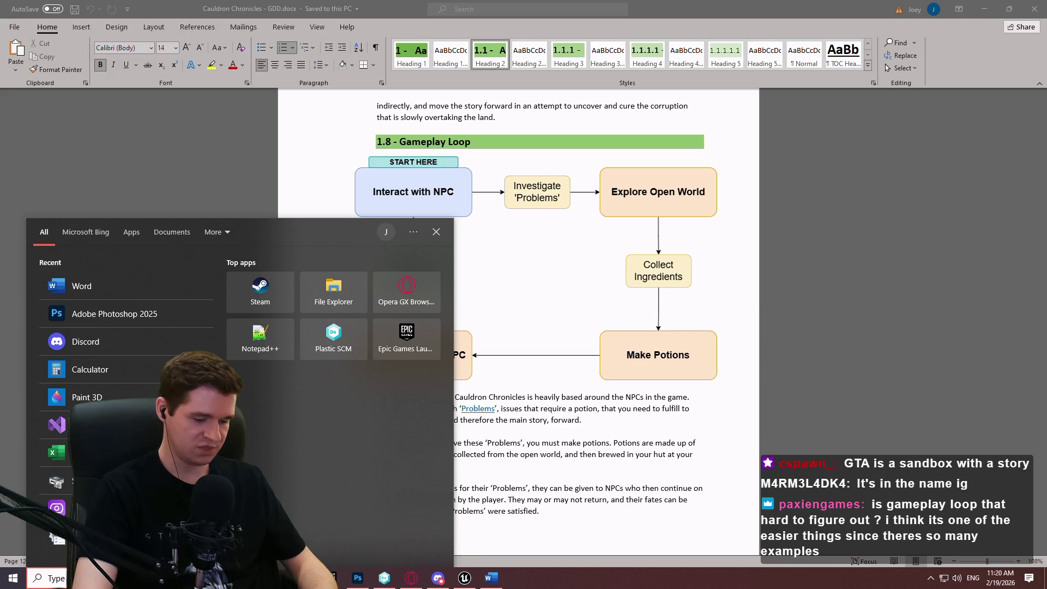
Launch PowerPoint via search ('po') and open CauldronChronicles - Pitch Deck.pptx from Recent.
text(po)
key(Return)
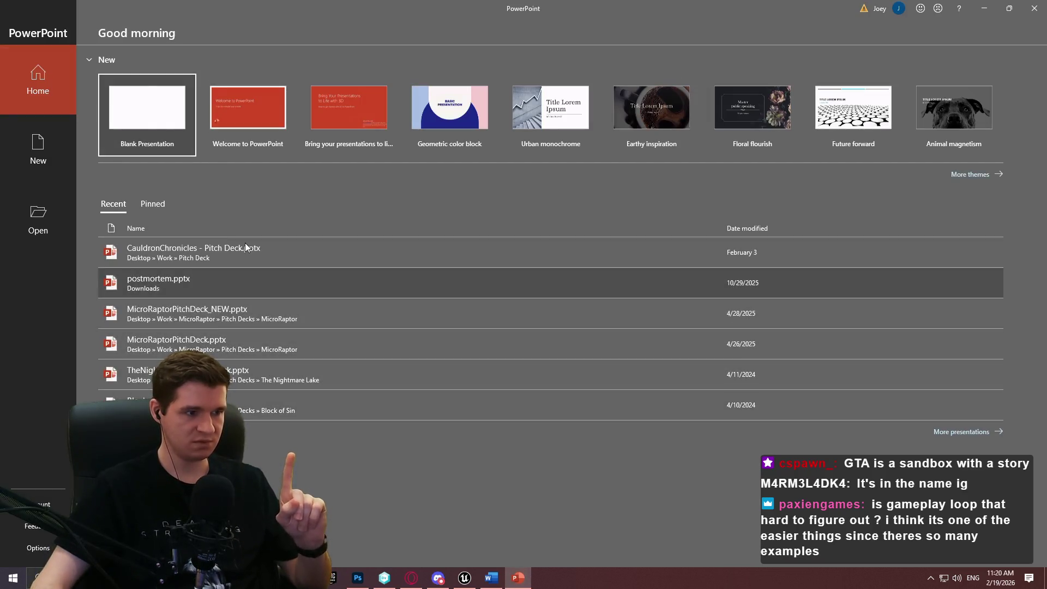
click(304, 254)
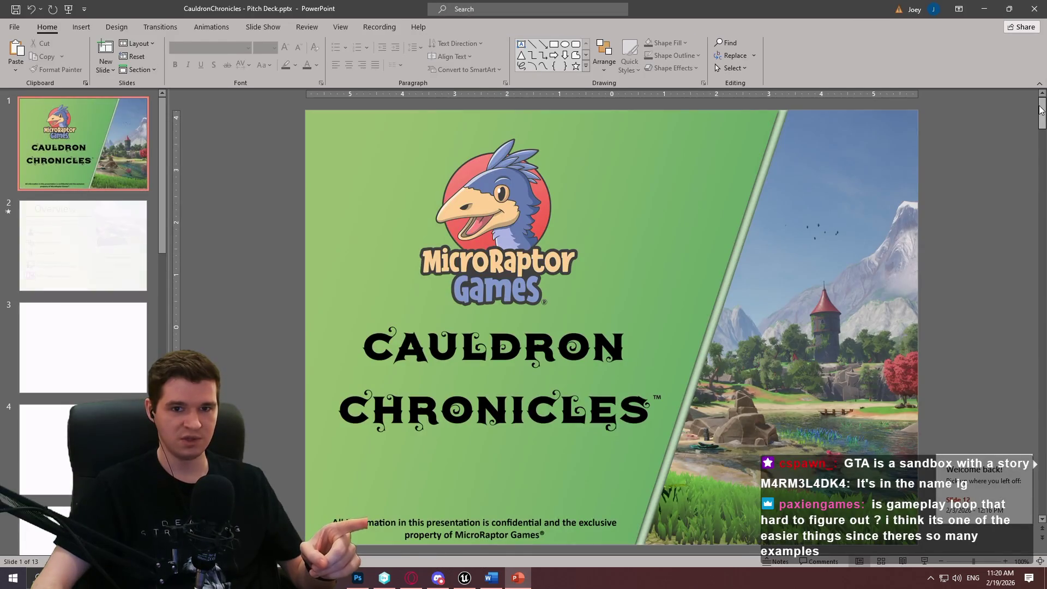
scroll(75, 333, down, 5)
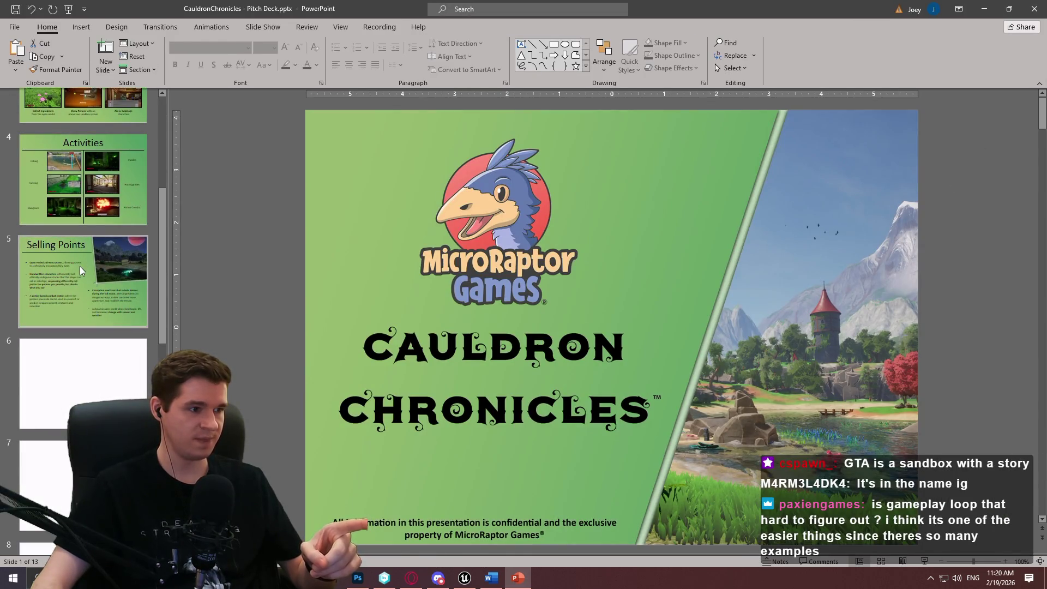
Show slide 5 Selling Points, then slide 6 Pillars.
click(80, 267)
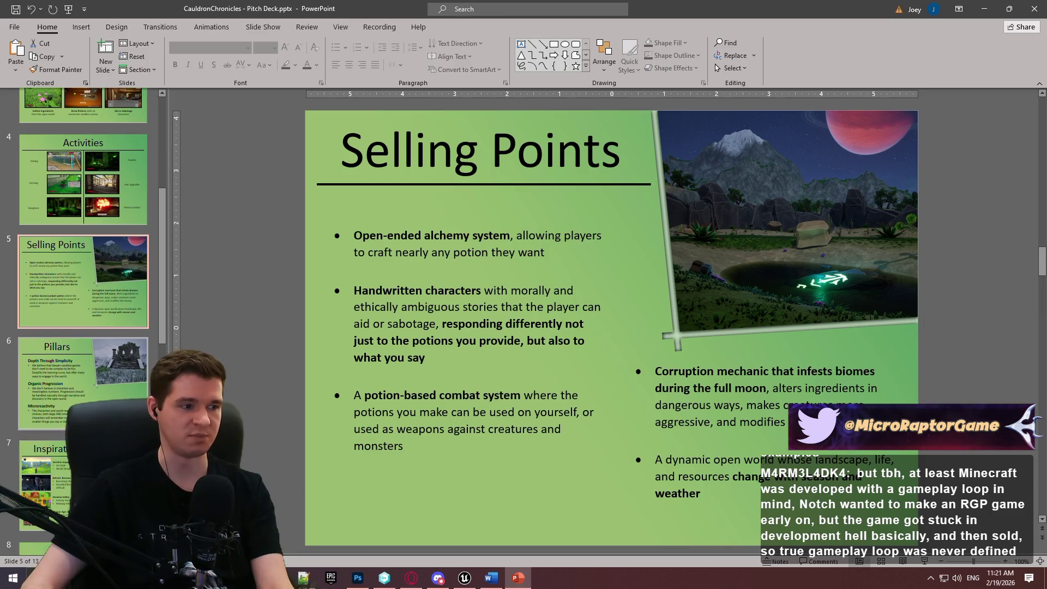
click(86, 383)
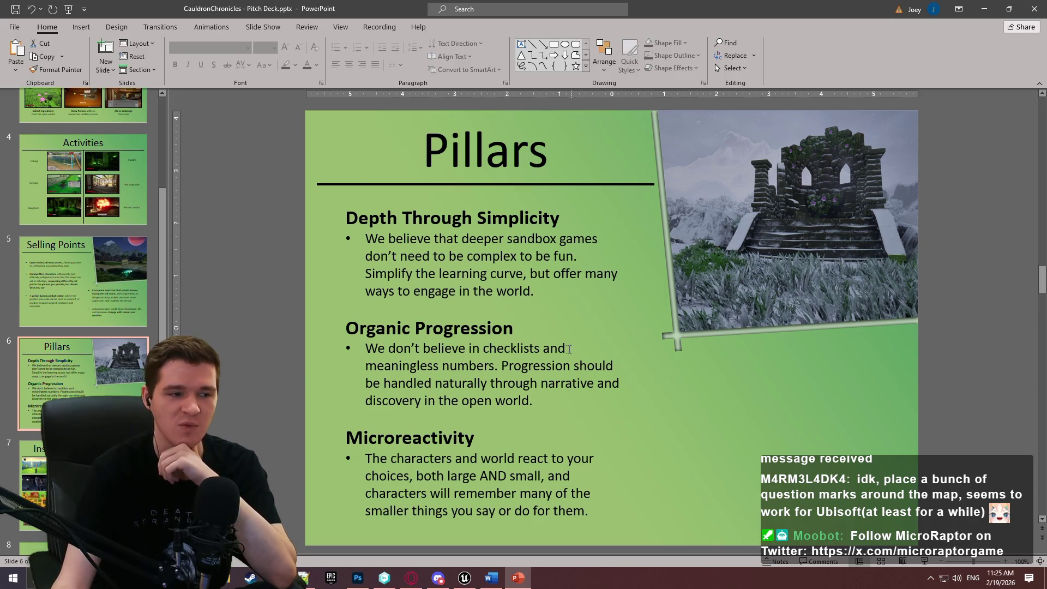
Go back to slide 5 Selling Points, then slide 4 Activities.
click(53, 296)
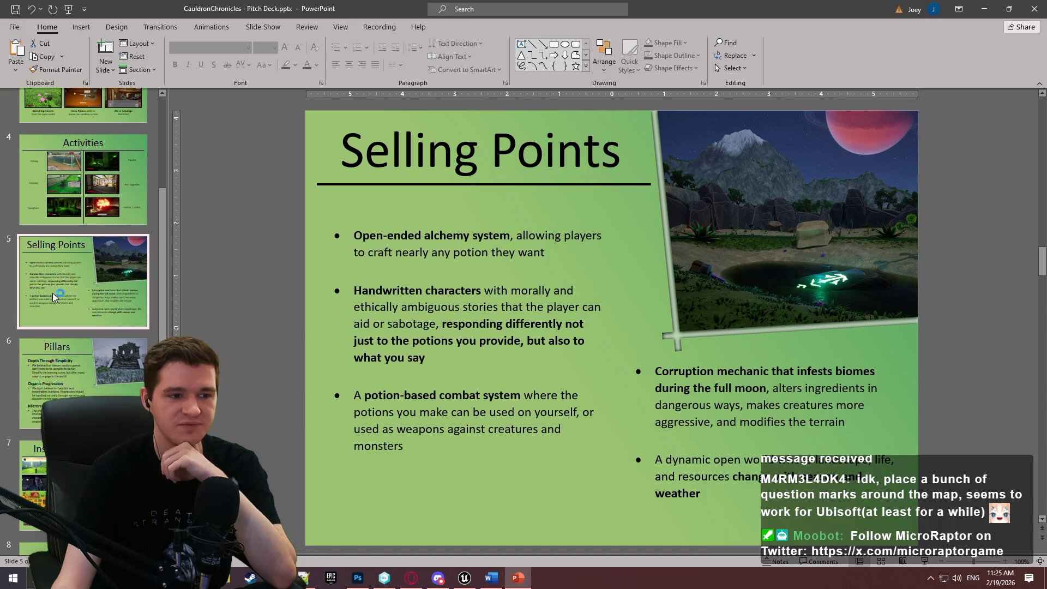
click(108, 199)
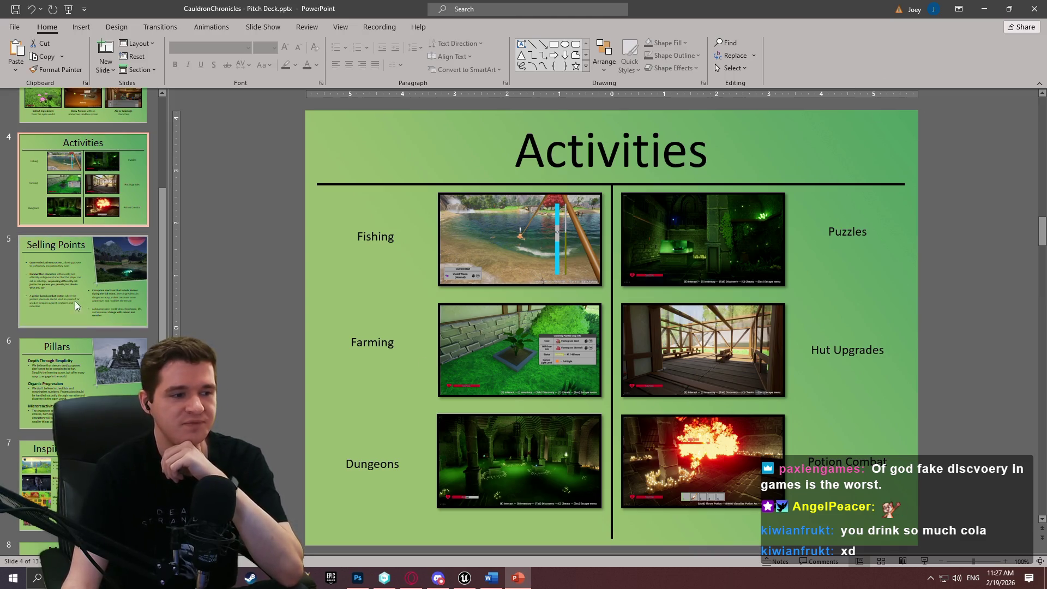
Scroll the slide pane and display slide 3 Core Gameplay.
scroll(82, 289, down, 3)
scroll(136, 274, up, 5)
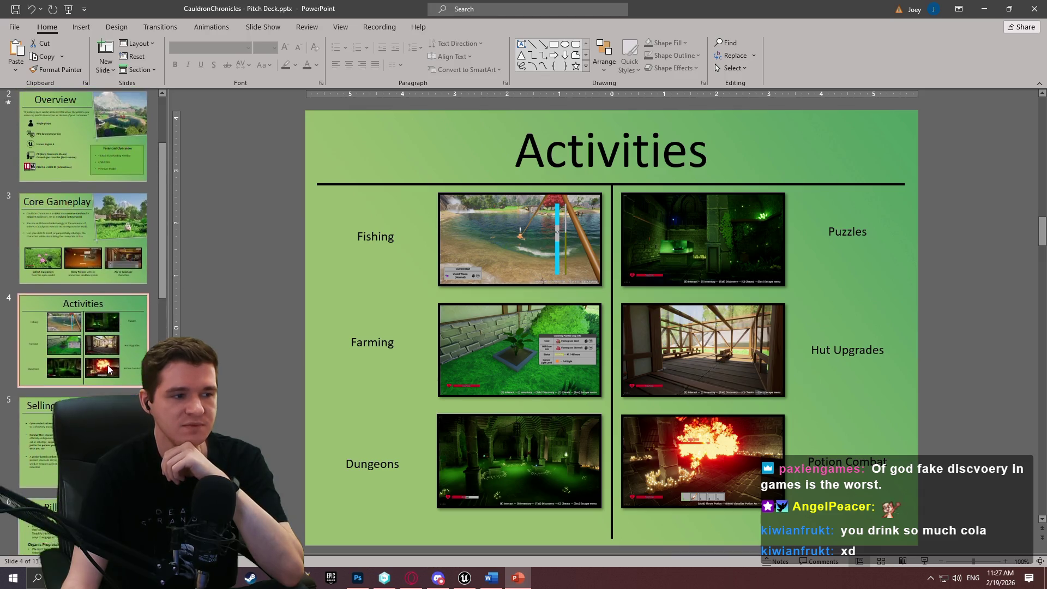
scroll(104, 338, up, 1)
click(92, 276)
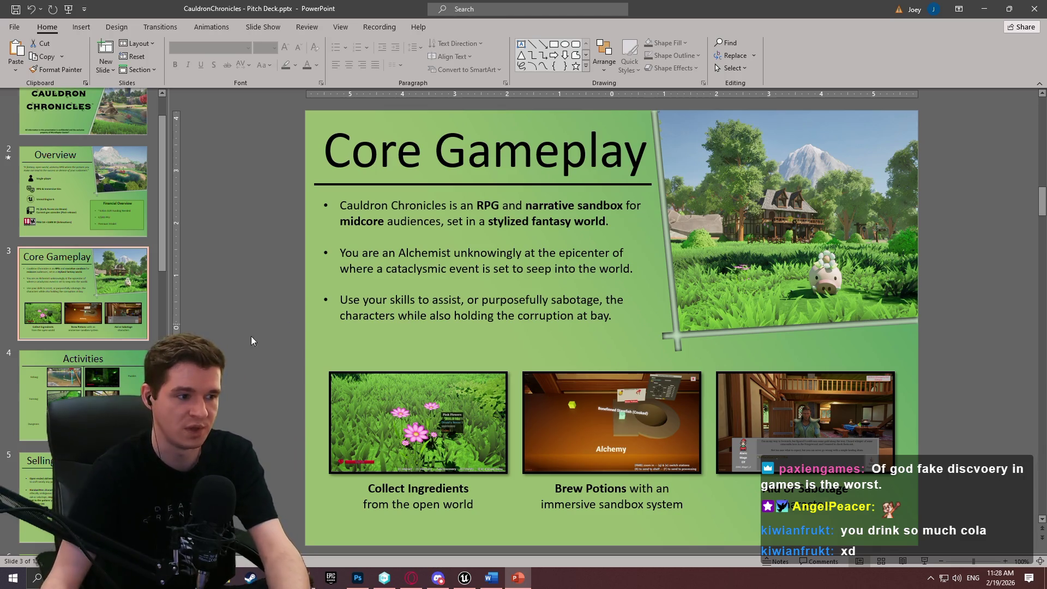
Flip between Activities and Core Gameplay, ending on Core Gameplay, then switch to another program.
click(131, 385)
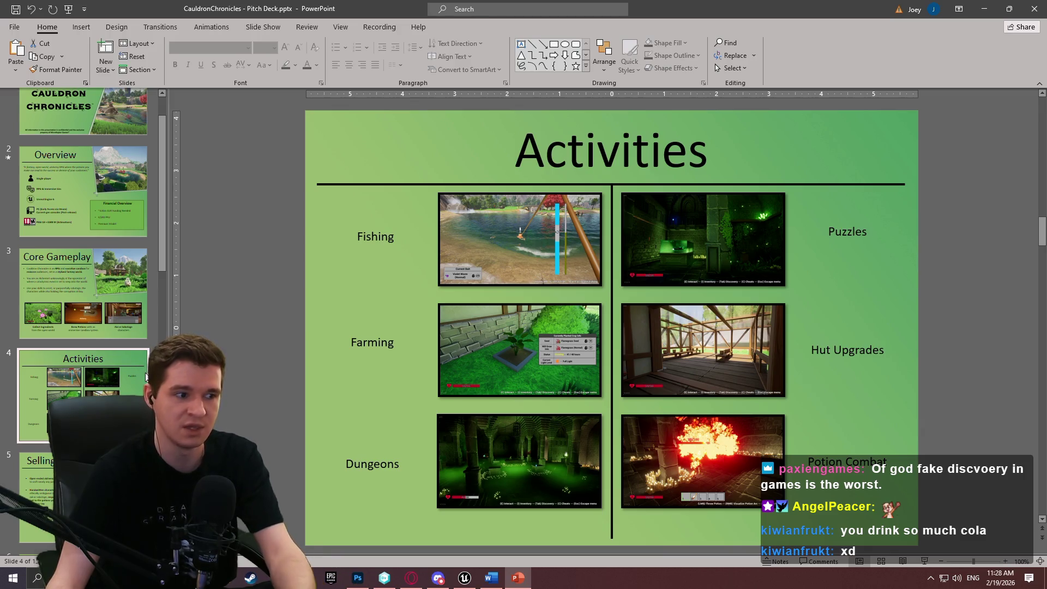
click(122, 312)
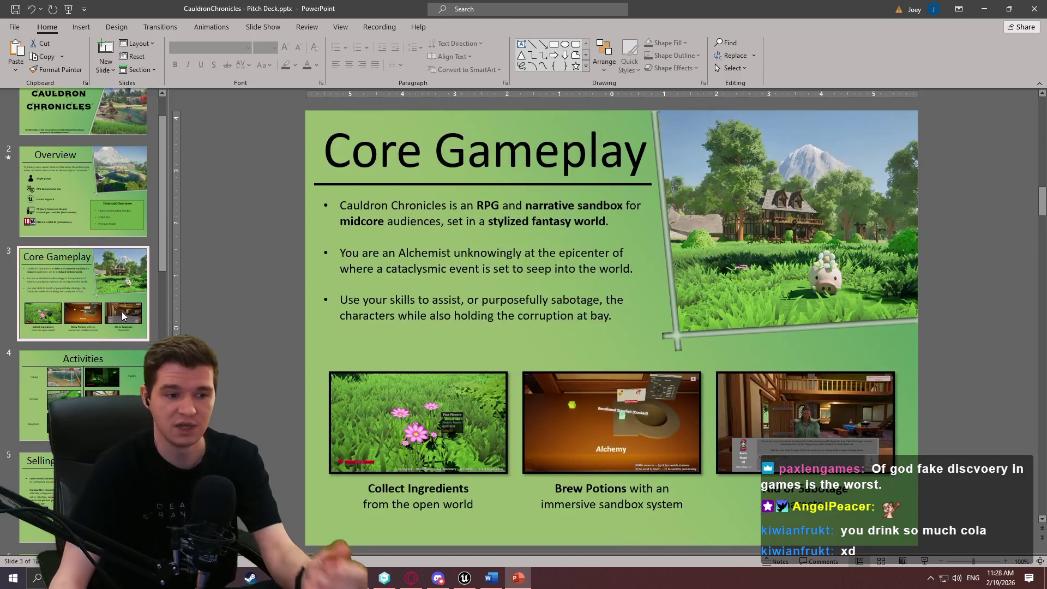
click(105, 377)
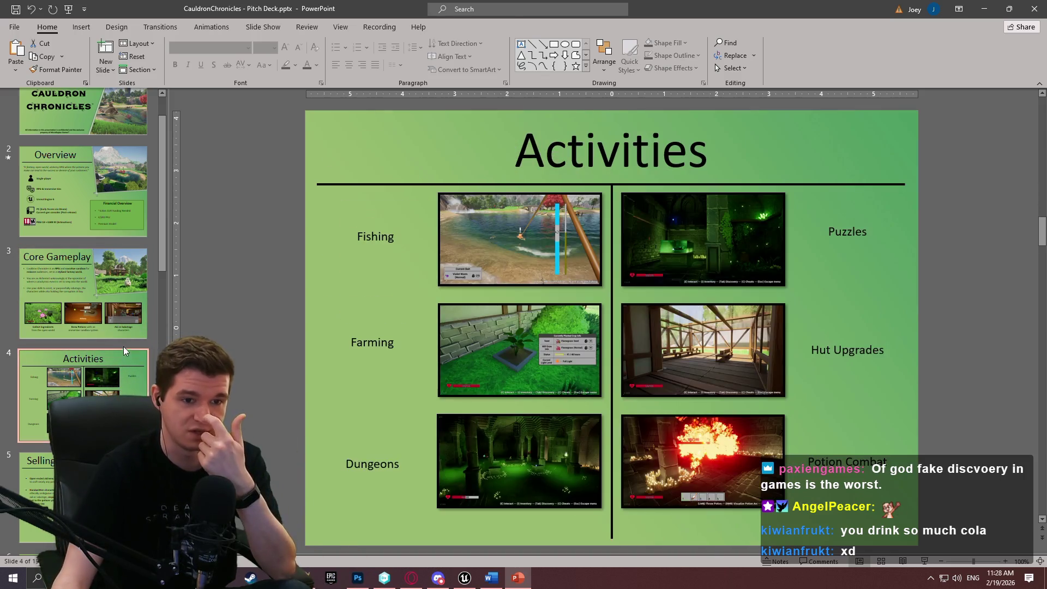
click(117, 315)
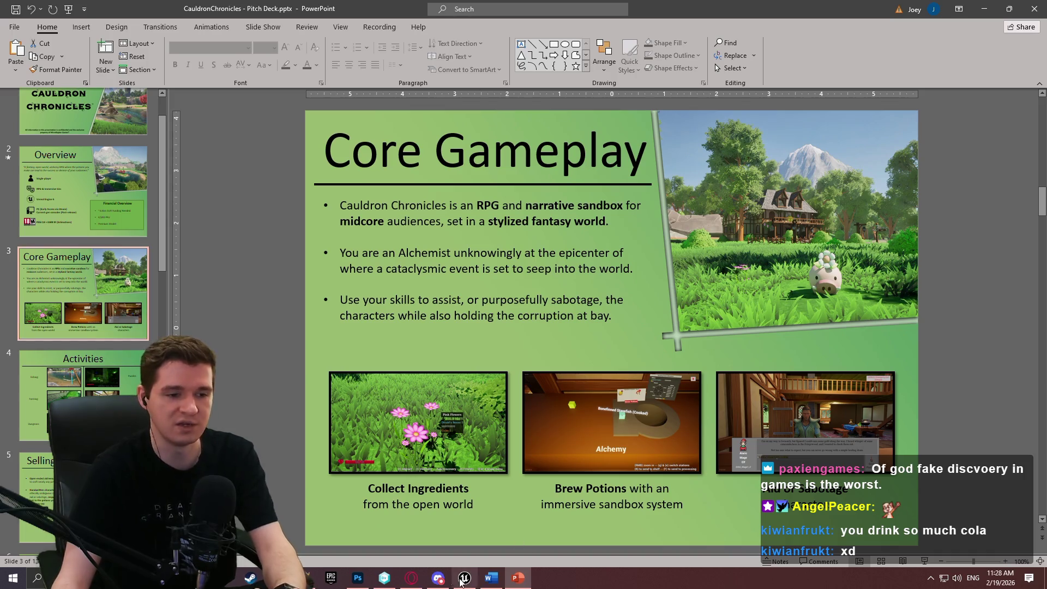
click(313, 584)
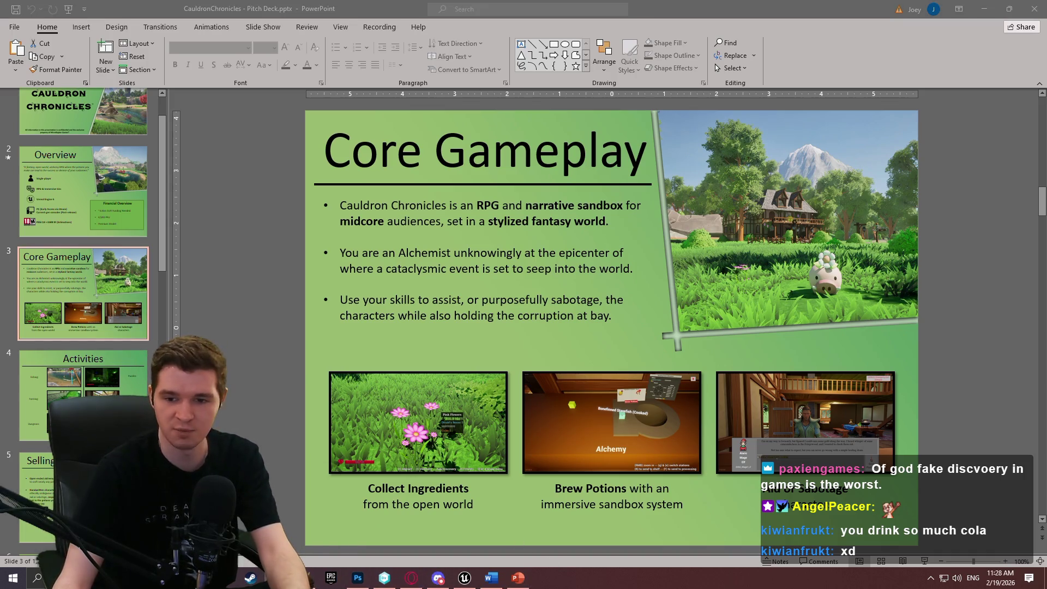
Return to Word and scroll the GDD to section 1.10 Gameplay Percentages.
key(alt+Tab)
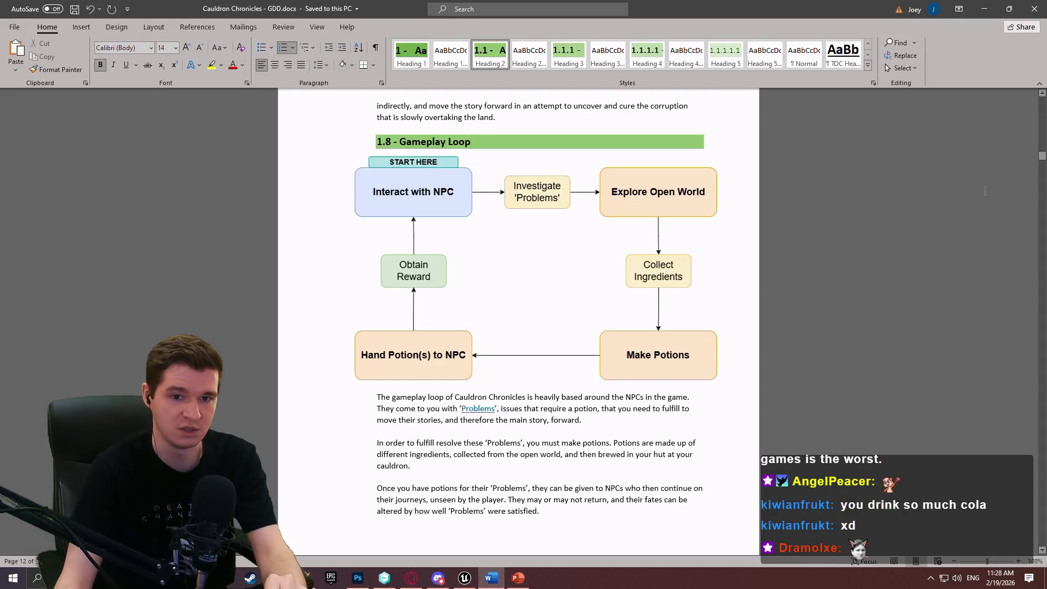
mouse_move(1043, 157)
mouse_down()
mouse_move(1042, 180)
mouse_move(1042, 167)
mouse_up()
scroll(915, 203, down, 4)
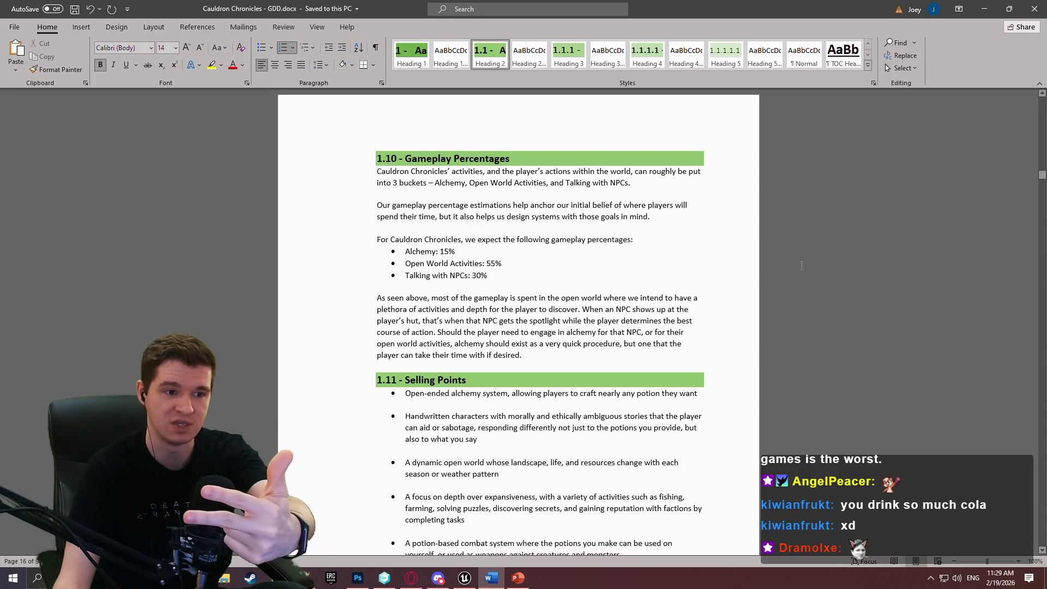
Close the Word window showing the Cauldron Chronicles GDD.
scroll(801, 266, down, 1)
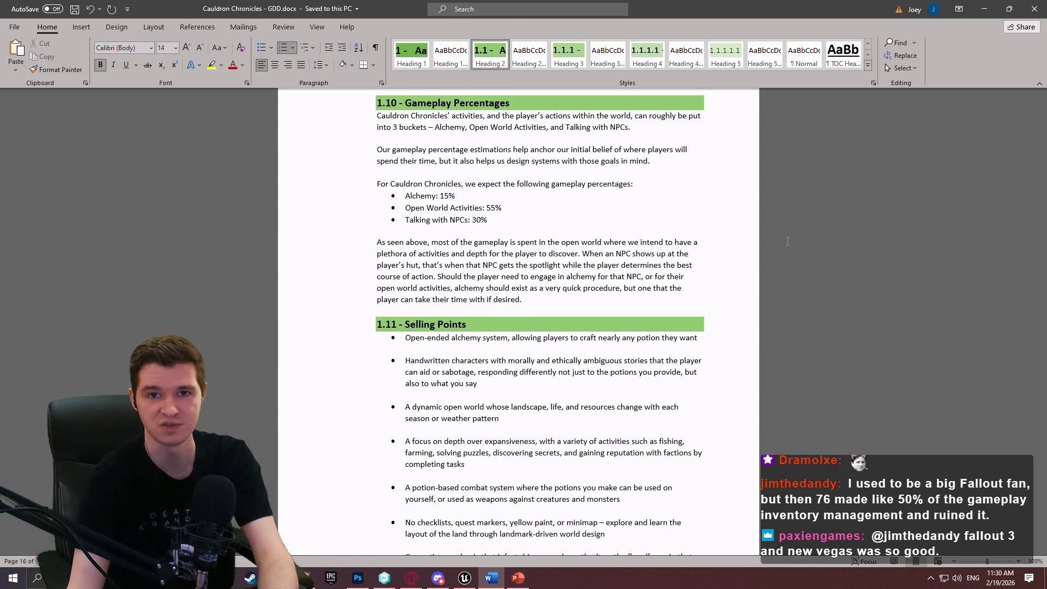
click(1033, 9)
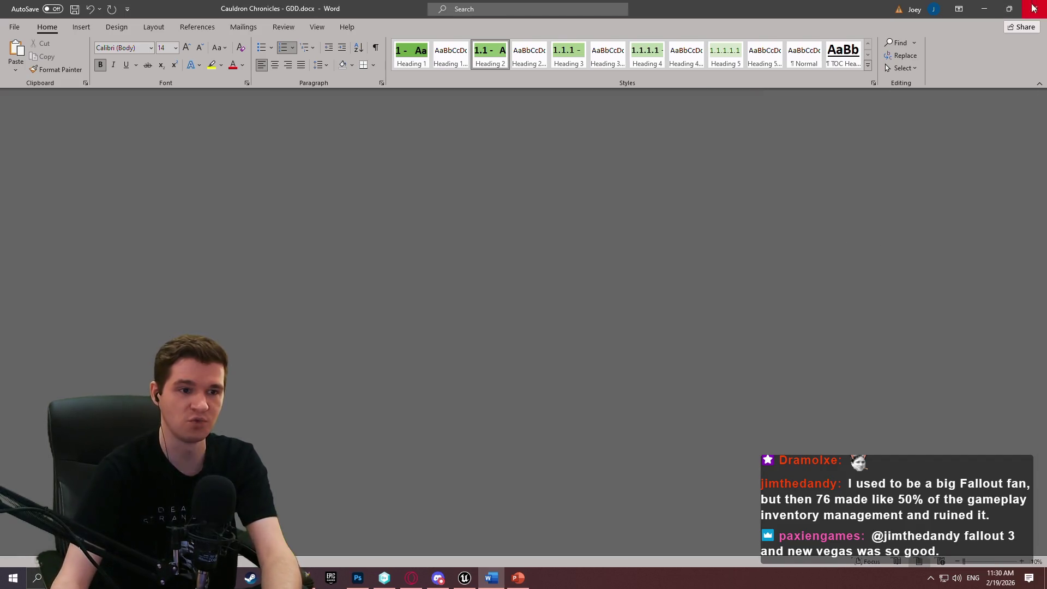
Close PowerPoint and fly through the level toward the wooden frame and green crates.
key(alt+F4)
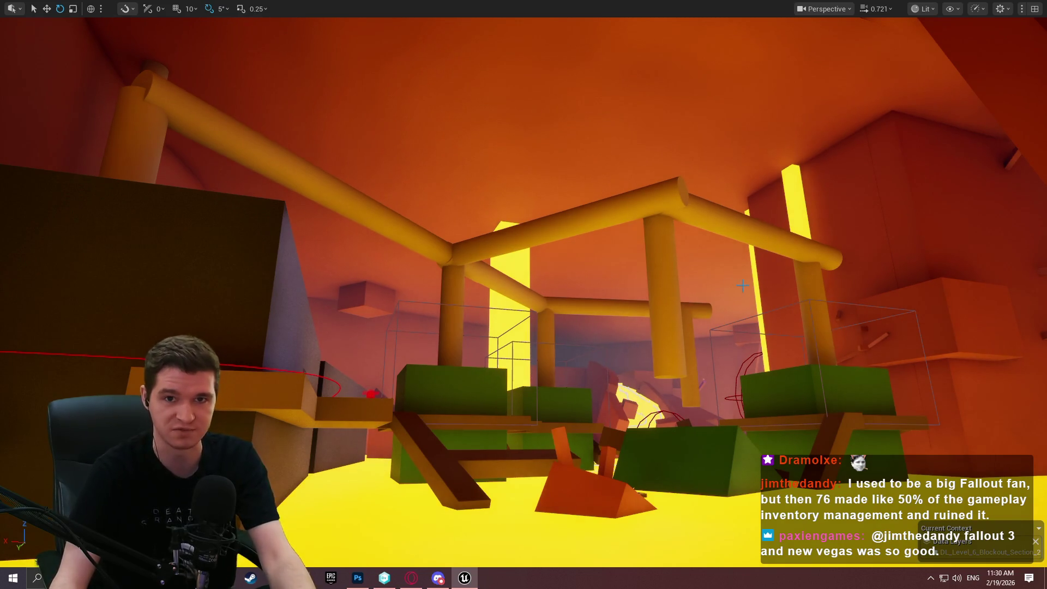
drag(742, 286, 796, 294)
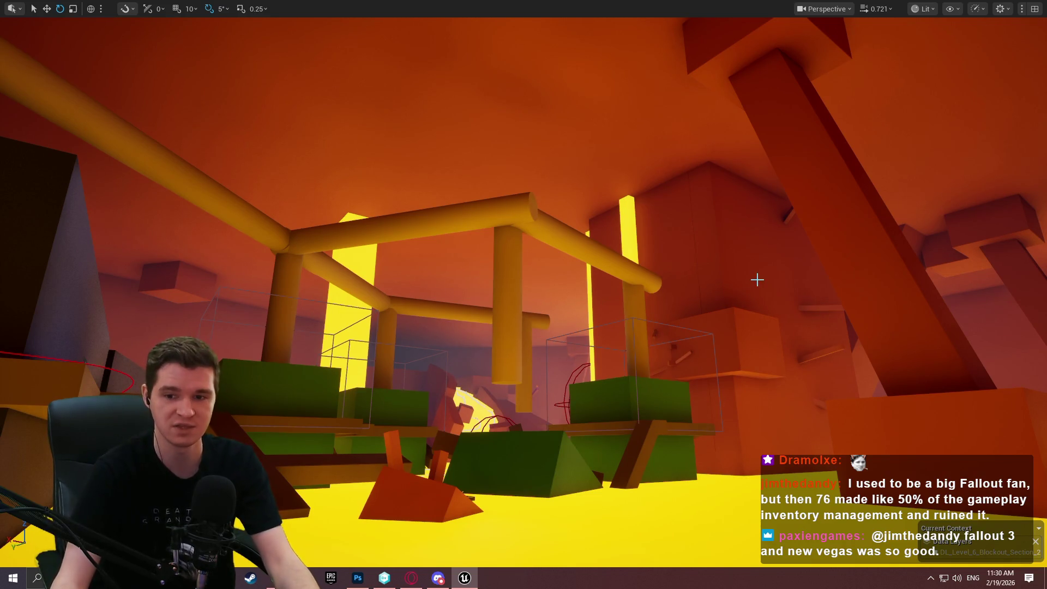
key(w)
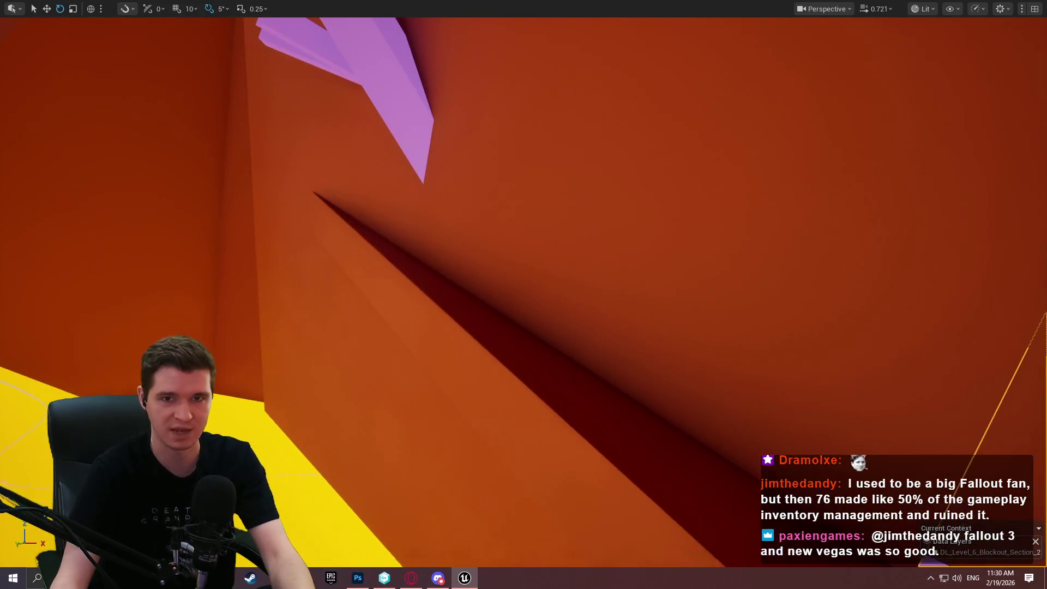
key(s)
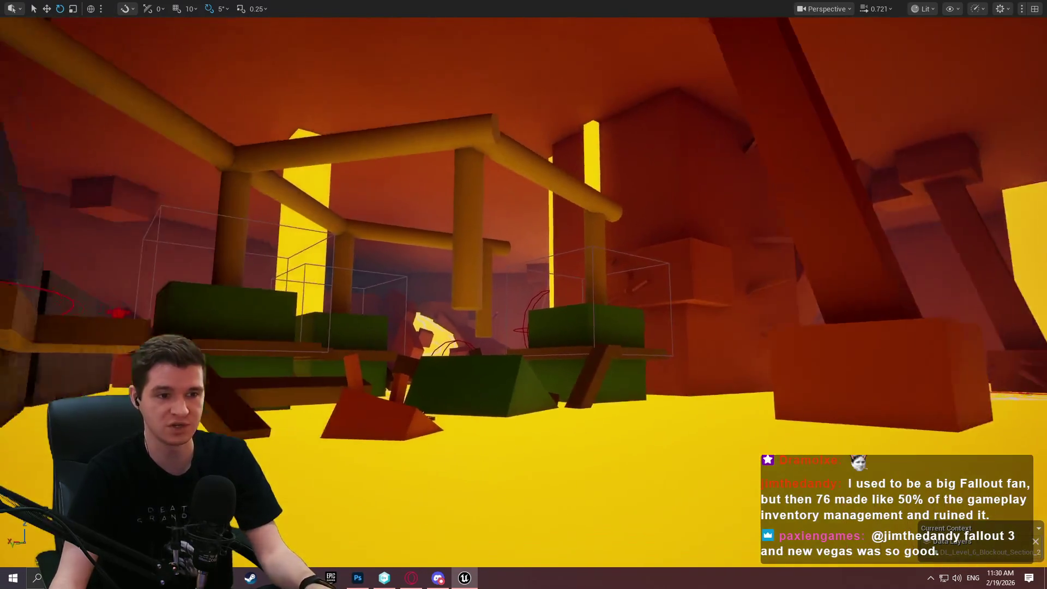
scroll(523, 294, up, 2)
key(w)
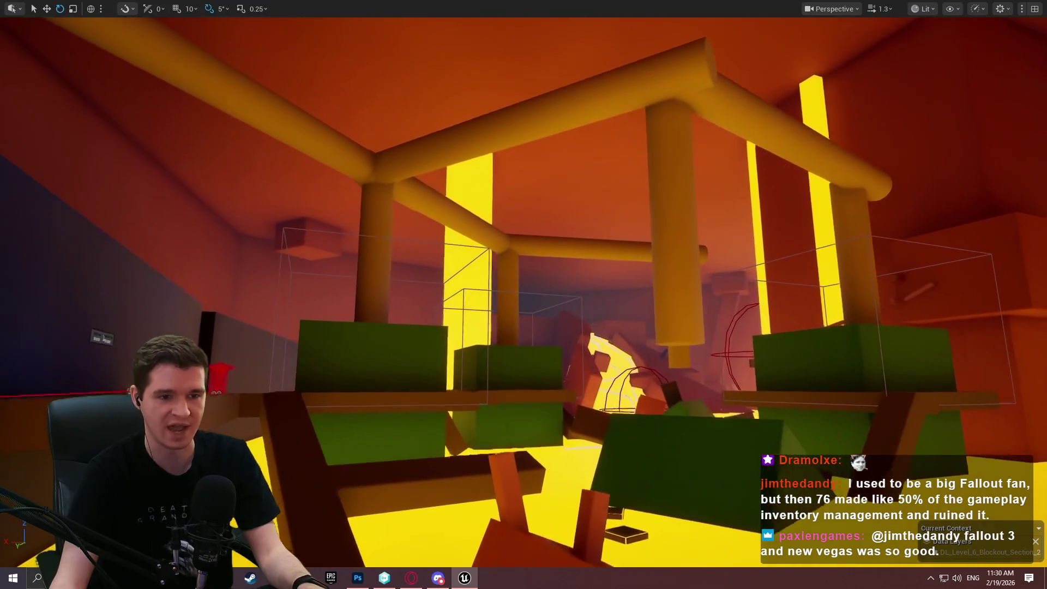
key(w)
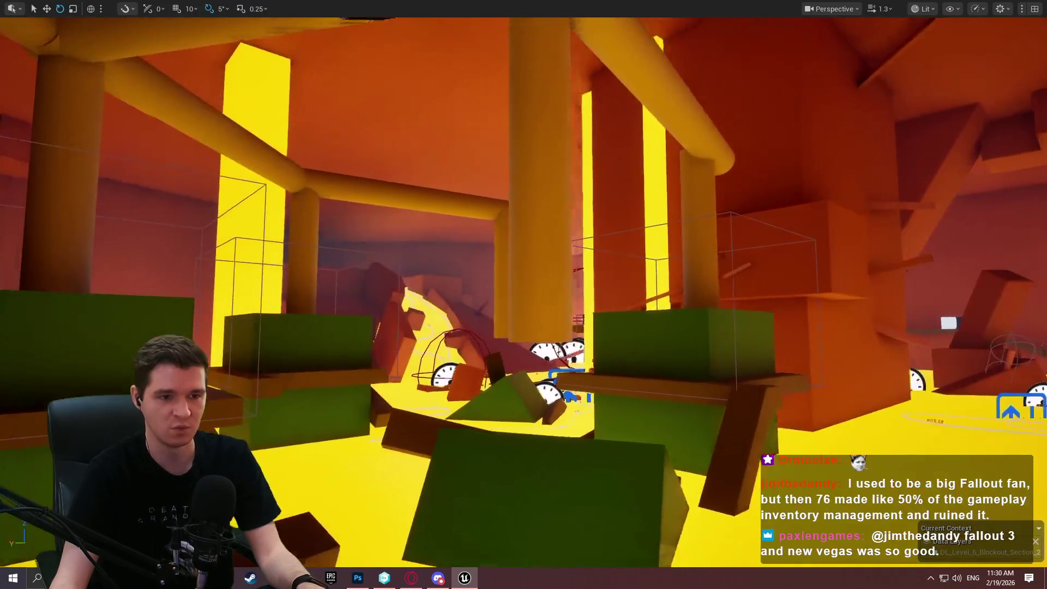
Fly beneath the yellow floor, frame the purple ledge, and switch to YouTrack.
key(e)
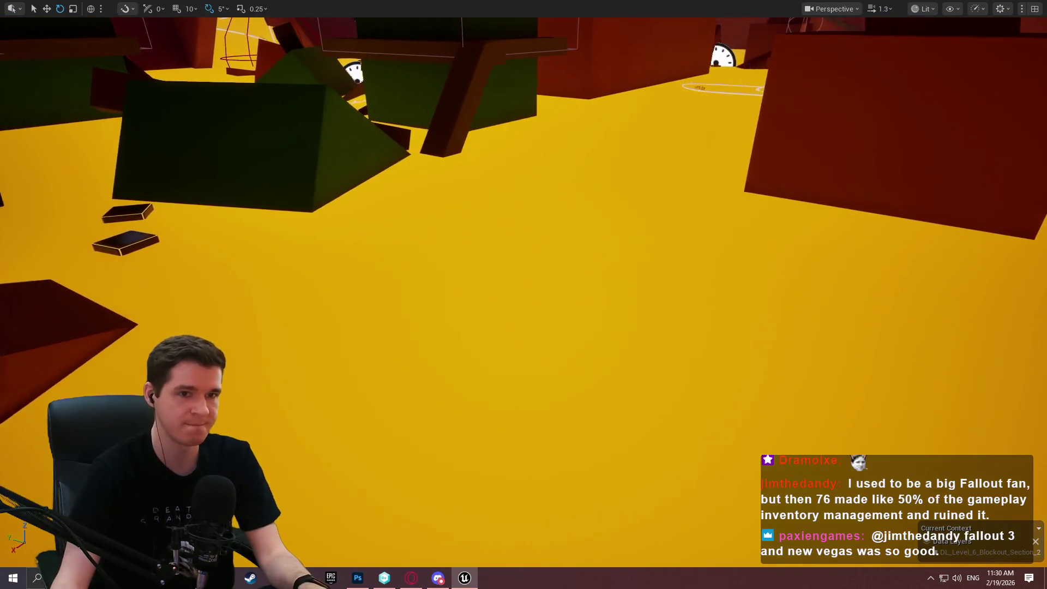
key(a)
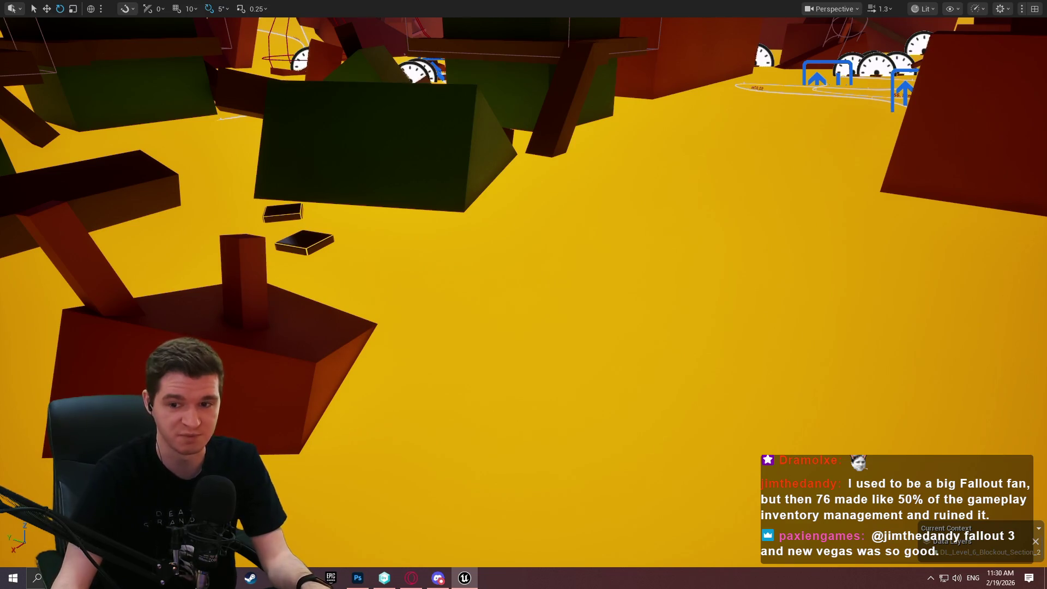
scroll(523, 294, up, 2)
key(q)
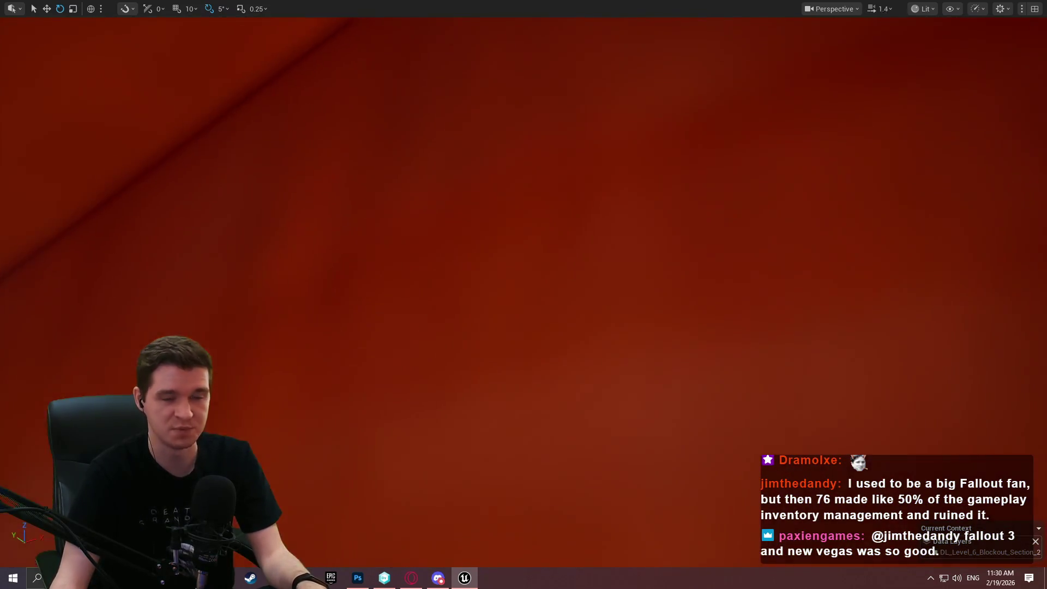
key(e)
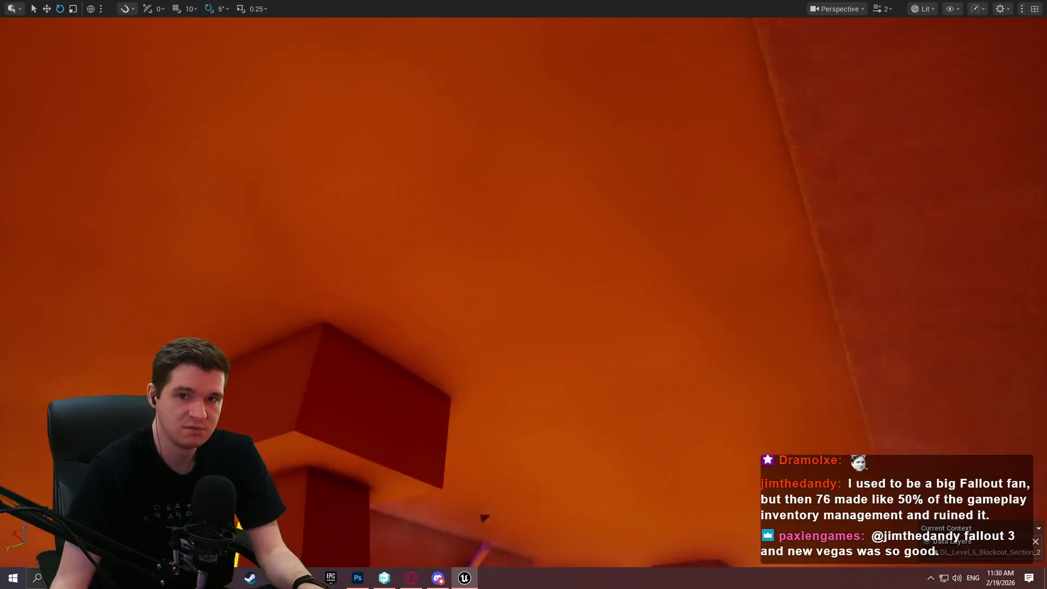
key(w)
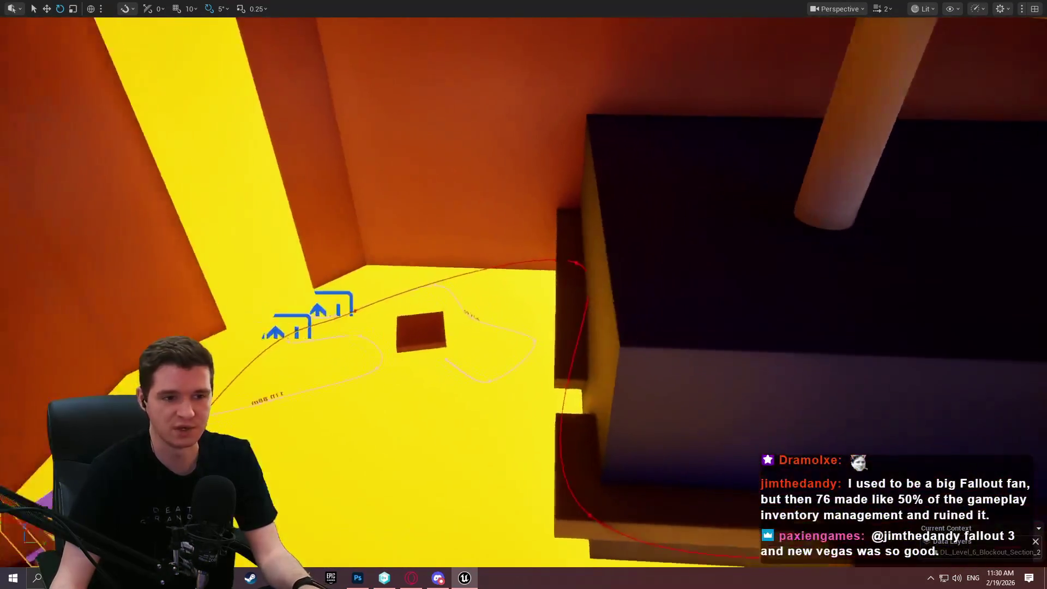
key(f)
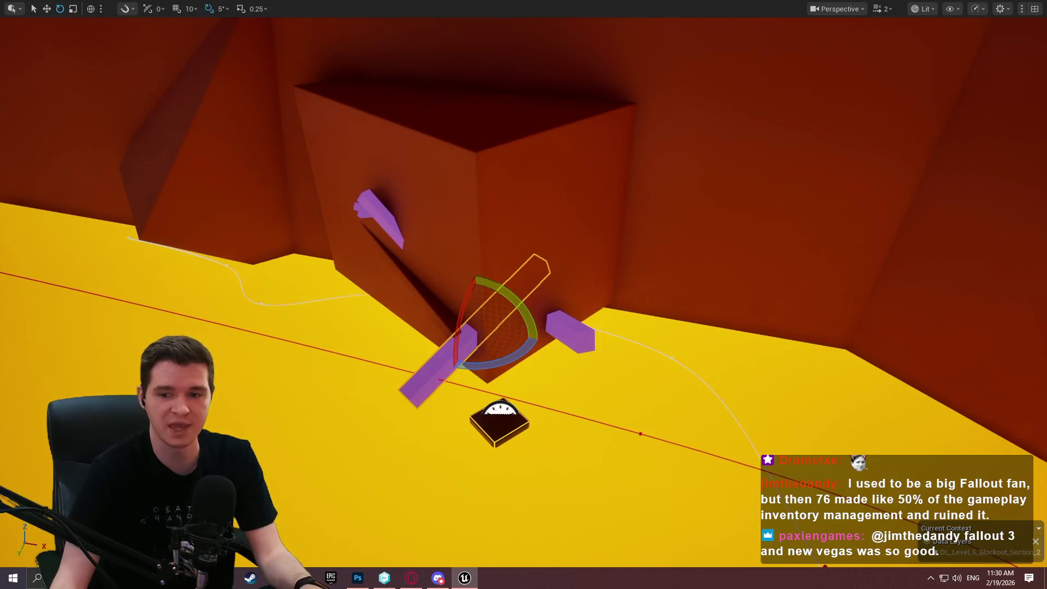
key(alt+Tab)
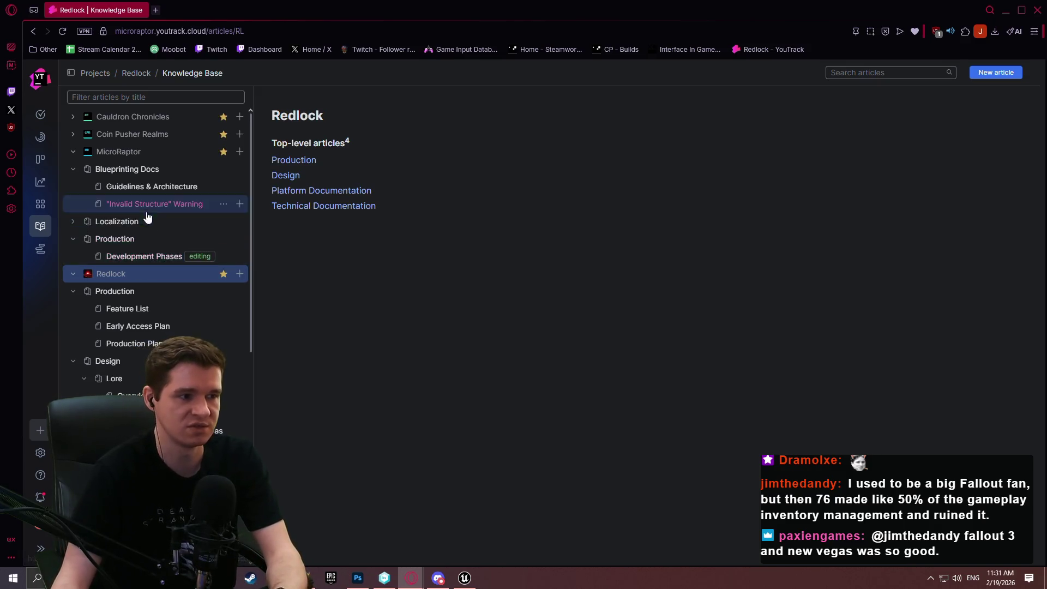
Open the Production Plan article, scroll through its FP-1 and FP-2 milestone tables, and return to Unreal.
scroll(147, 213, down, 1)
scroll(147, 218, down, 2)
click(144, 180)
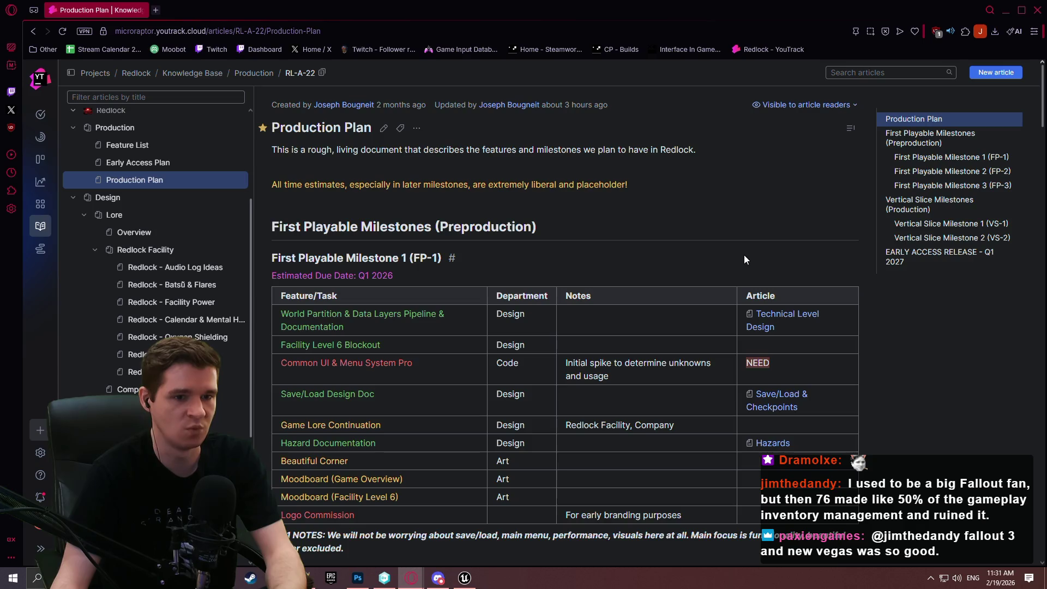
scroll(733, 264, down, 3)
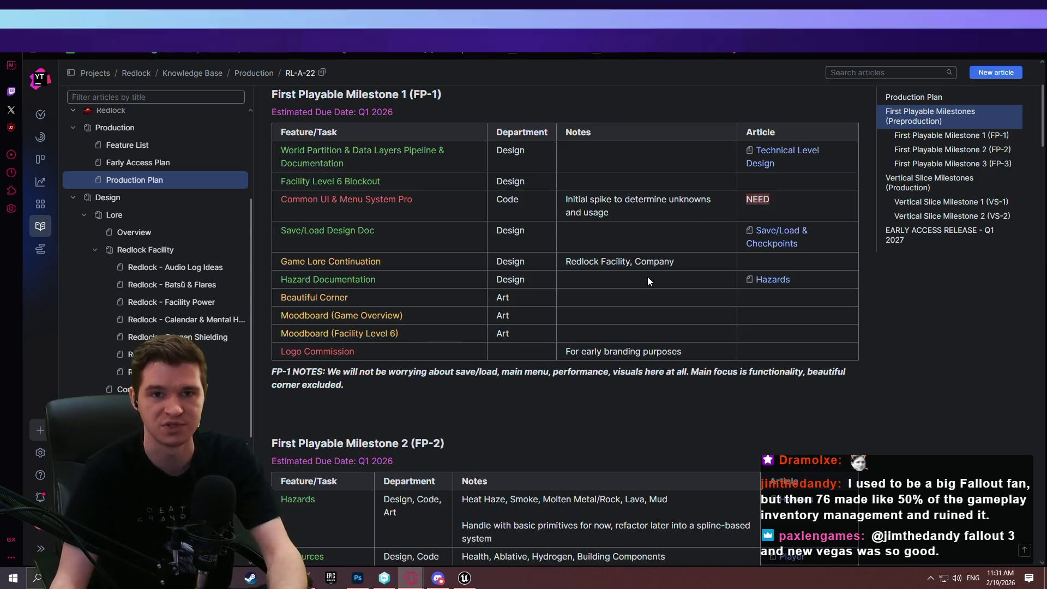
scroll(691, 351, down, 7)
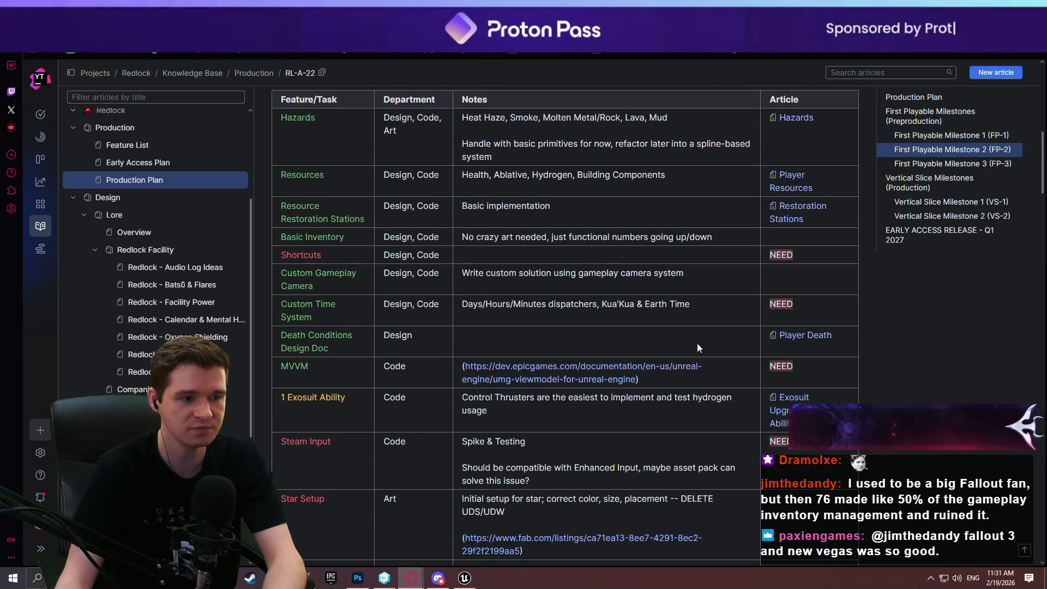
scroll(697, 348, down, 4)
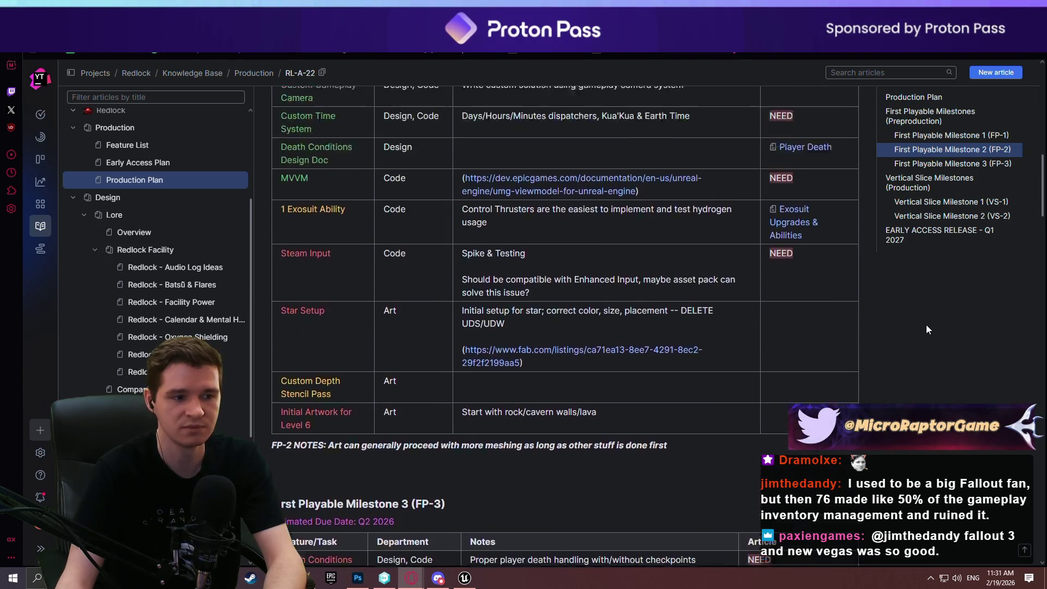
scroll(926, 329, up, 2)
key(alt+Tab)
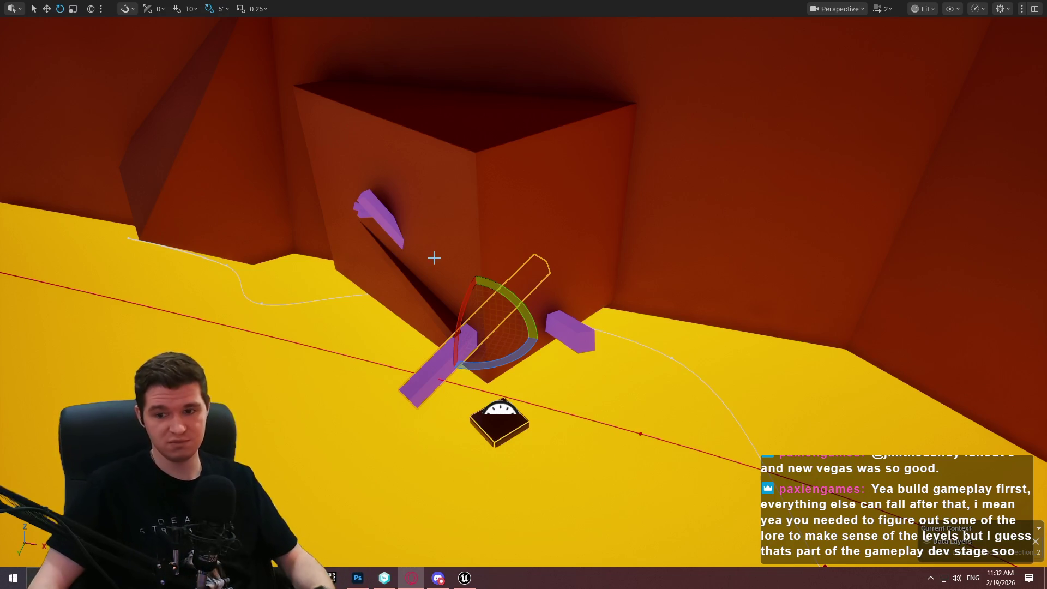
Select the purple ledge with the Move tool, orbit in close, and start a play session.
mouse_move(446, 197)
mouse_down()
mouse_move(447, 180)
mouse_move(437, 202)
mouse_move(437, 180)
mouse_move(703, 323)
mouse_move(674, 313)
mouse_up()
click(703, 324)
key(w)
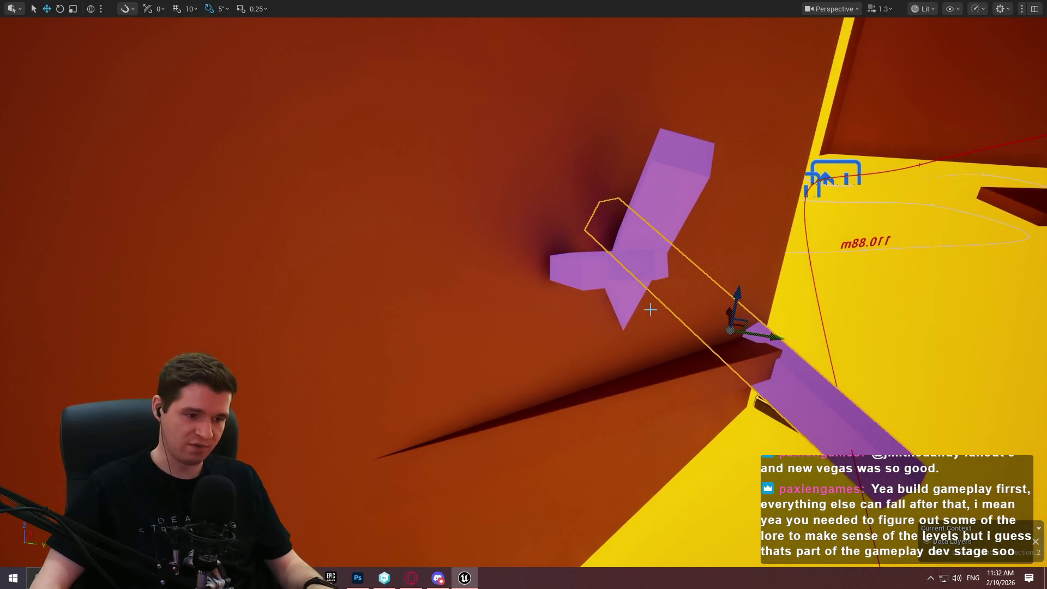
drag(769, 339, 770, 338)
drag(746, 290, 746, 290)
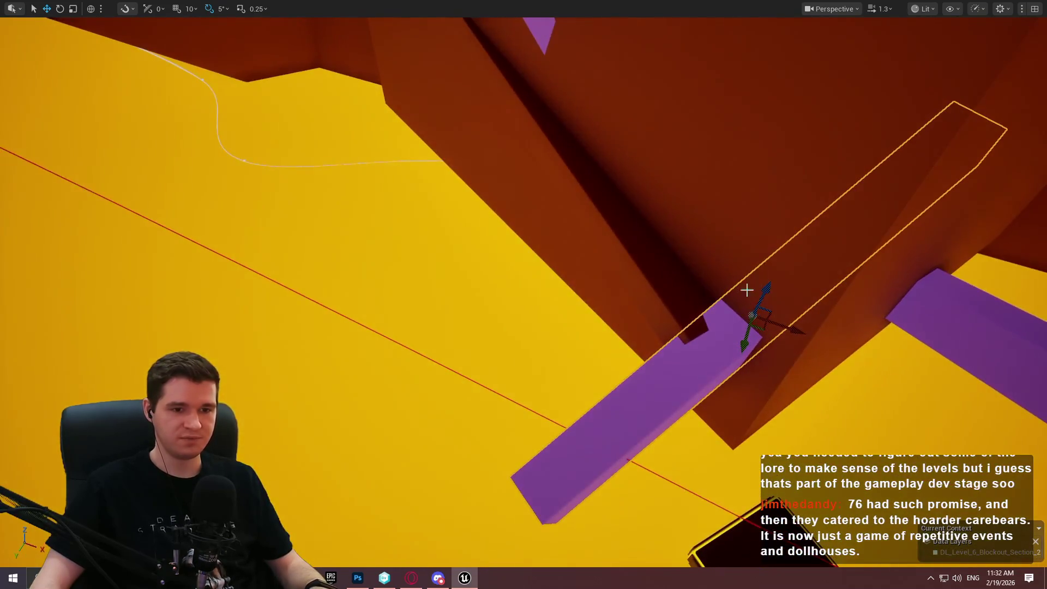
right_click(712, 335)
click(782, 544)
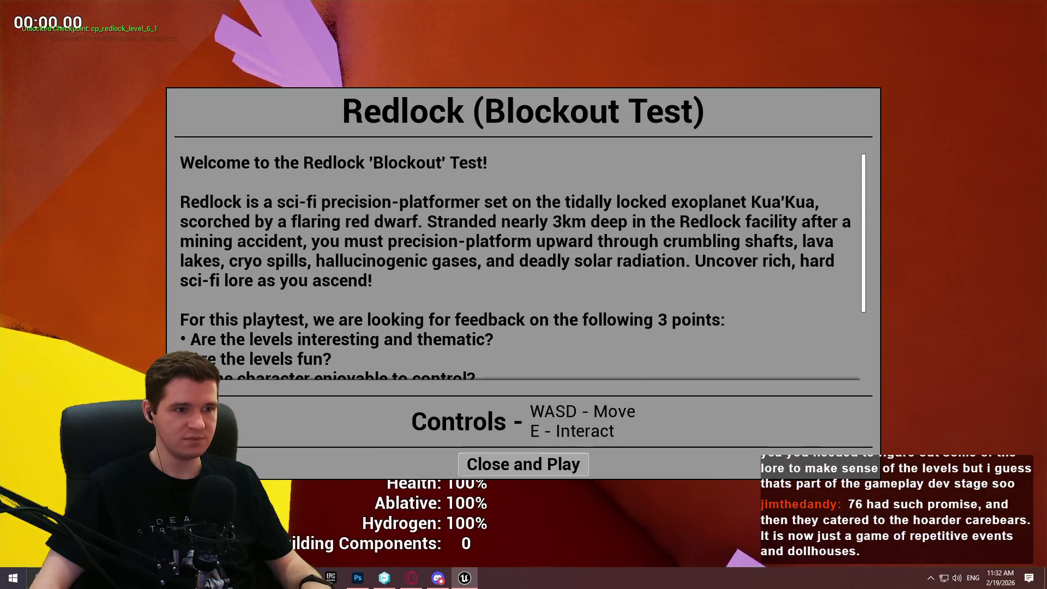
click(568, 463)
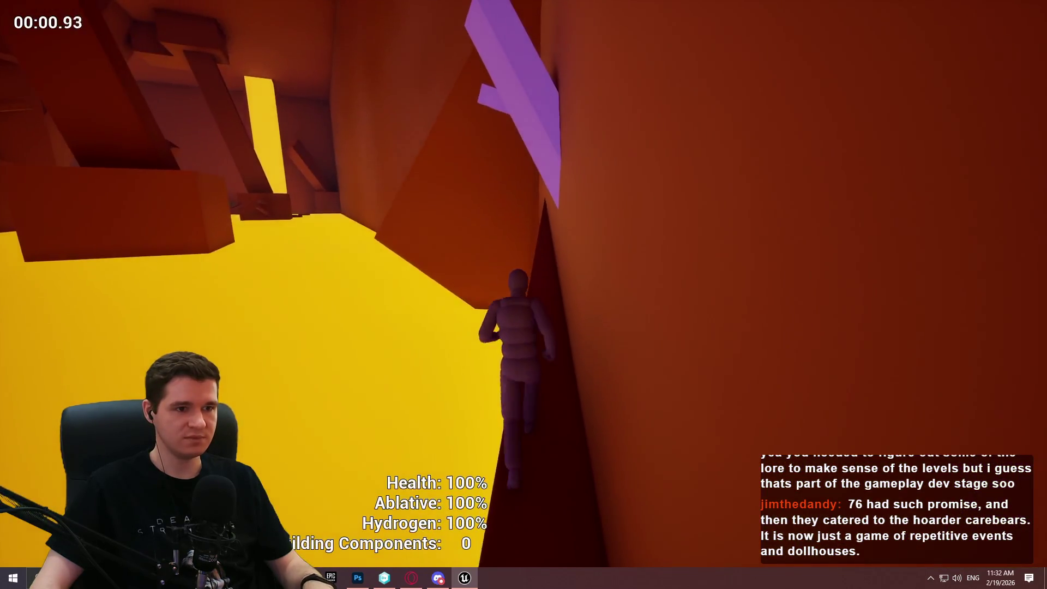
Climb the character up the narrow wall gap onto the yellow floor and purple blocks, then stop.
key(w)
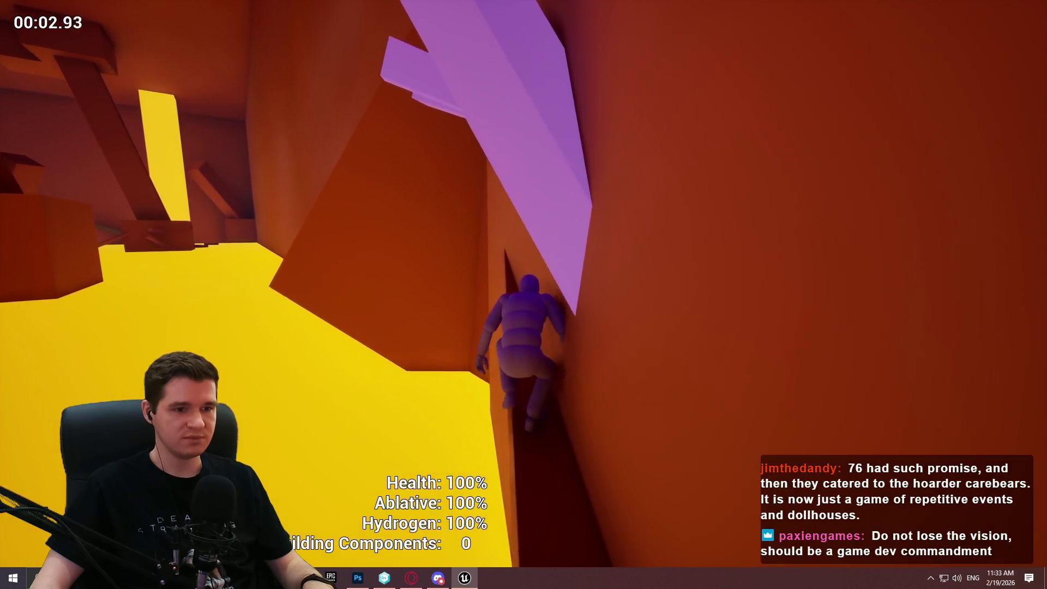
key(w)
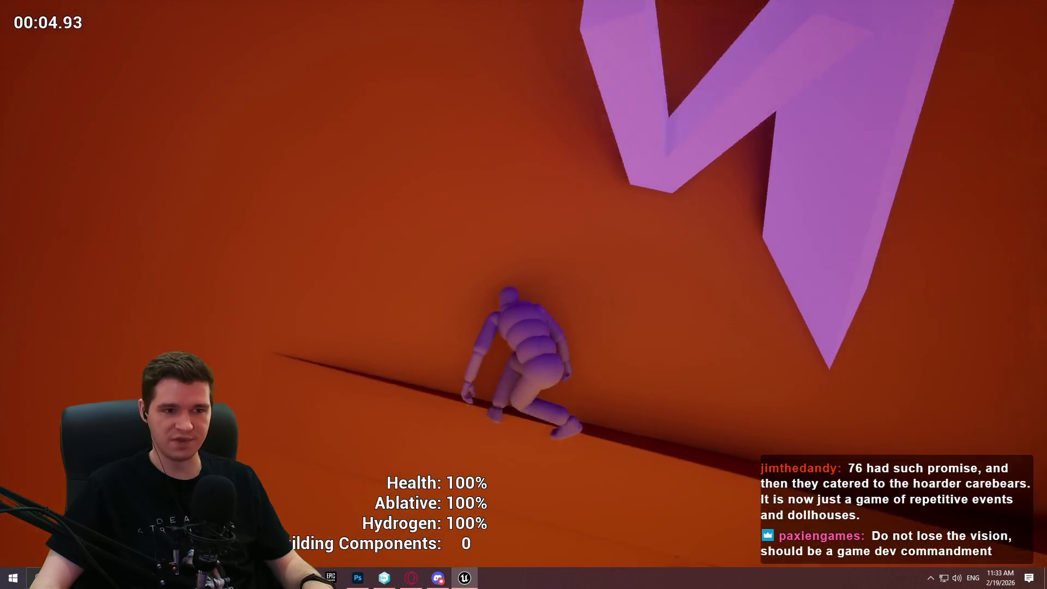
key(w)
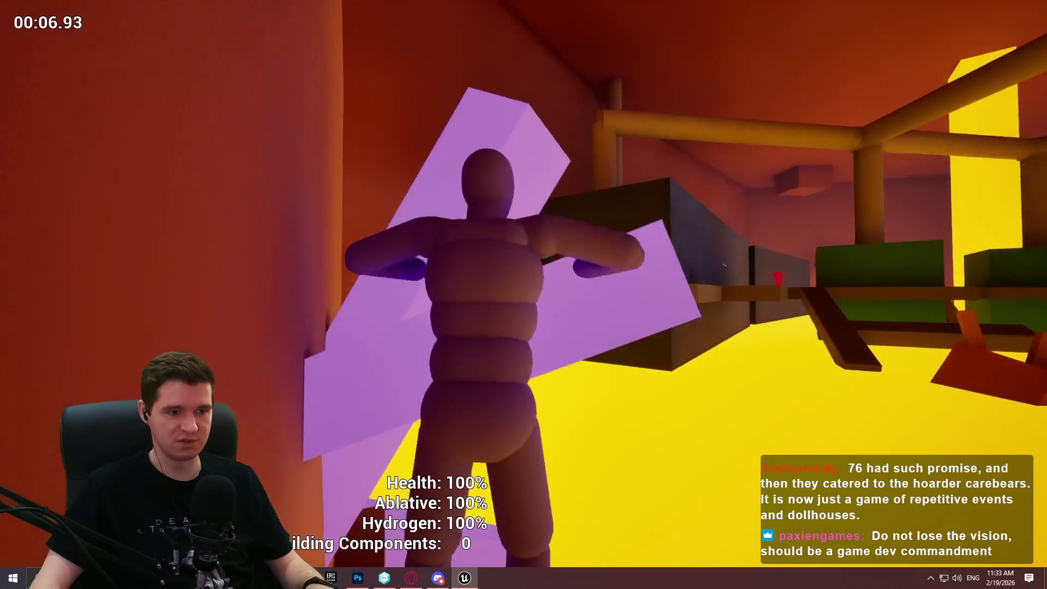
key(w)
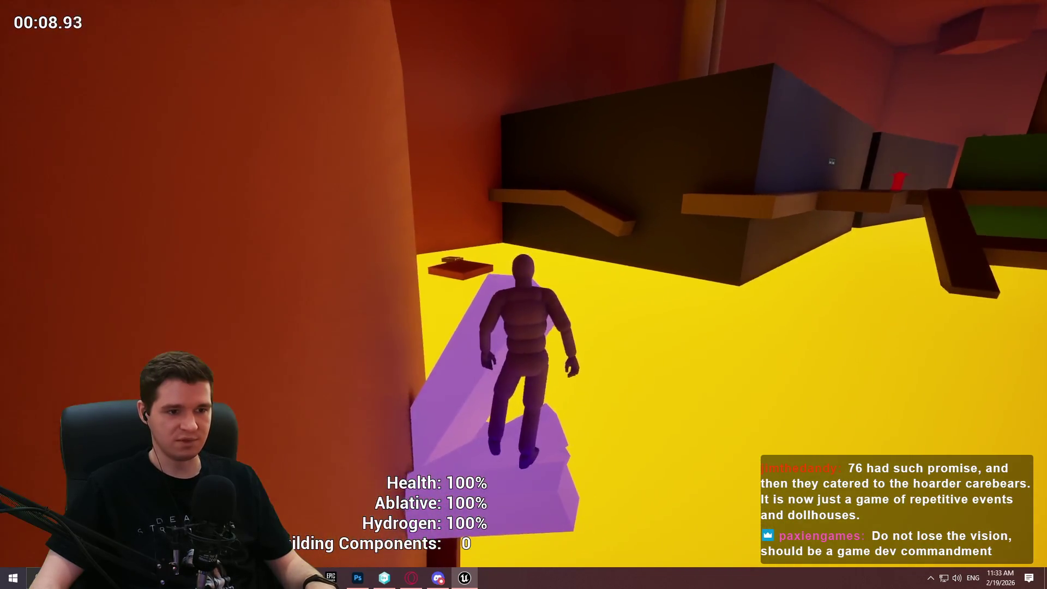
key(w)
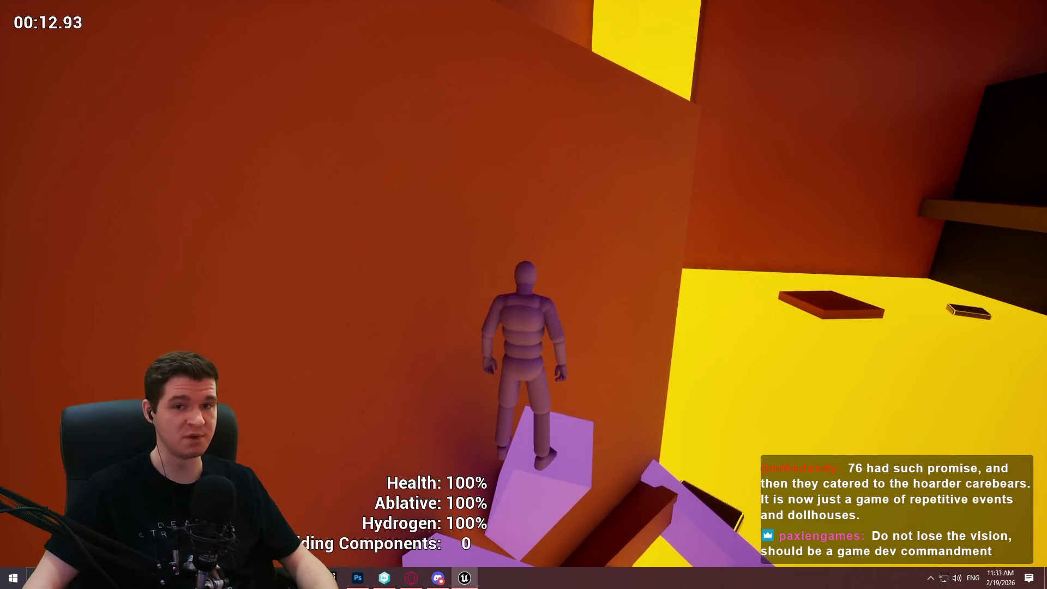
key(Escape)
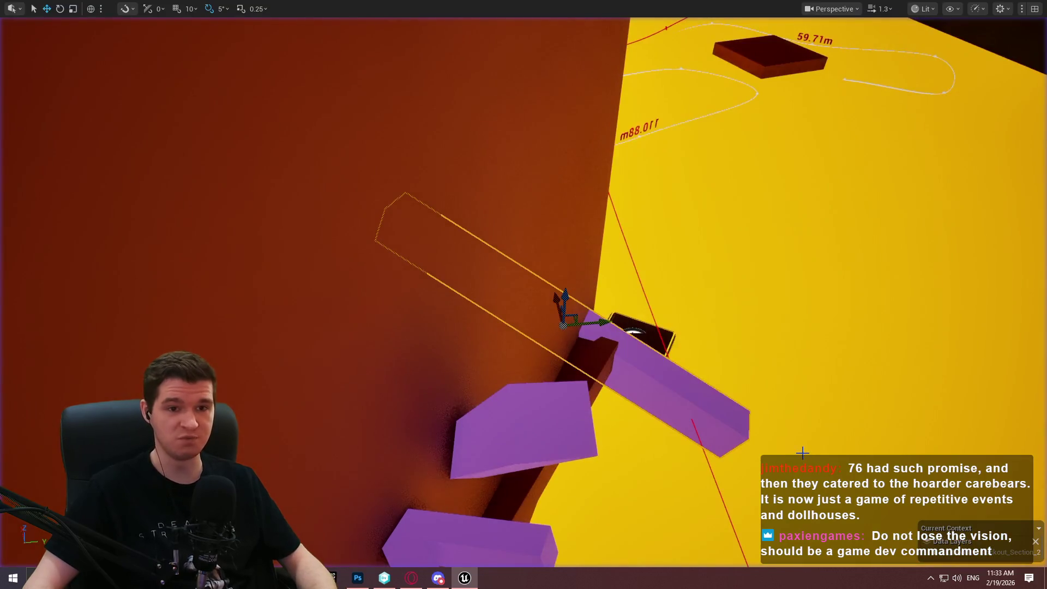
Shrink the long purple ledge into a small block and slide the hexagonal piece left along the wall.
drag(802, 453, 736, 425)
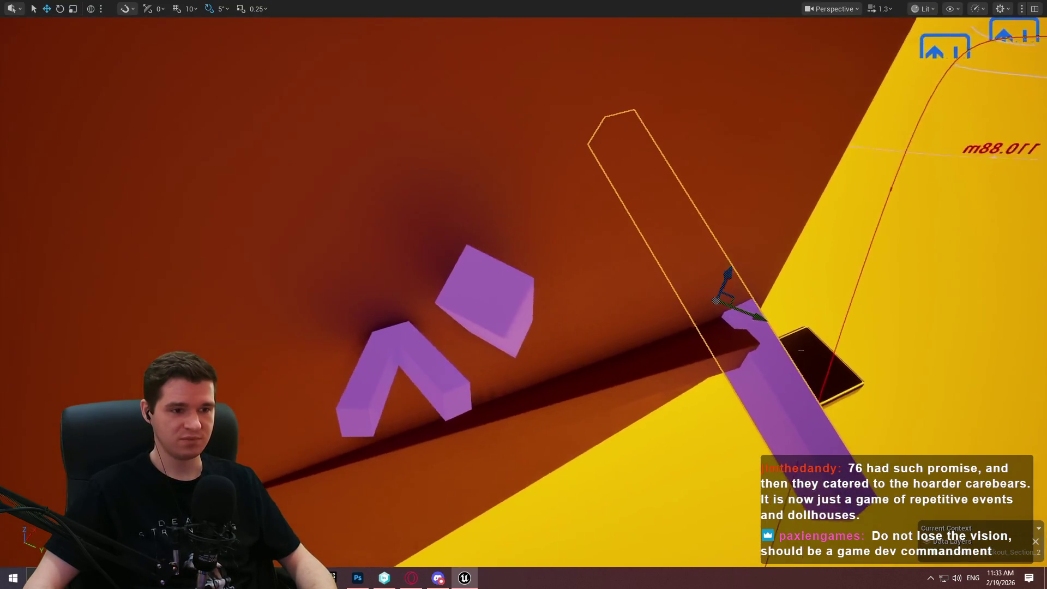
mouse_move(643, 377)
mouse_down()
mouse_move(627, 376)
mouse_move(563, 310)
mouse_move(502, 317)
mouse_move(606, 265)
mouse_move(545, 217)
mouse_move(496, 295)
mouse_up()
key(e)
key(r)
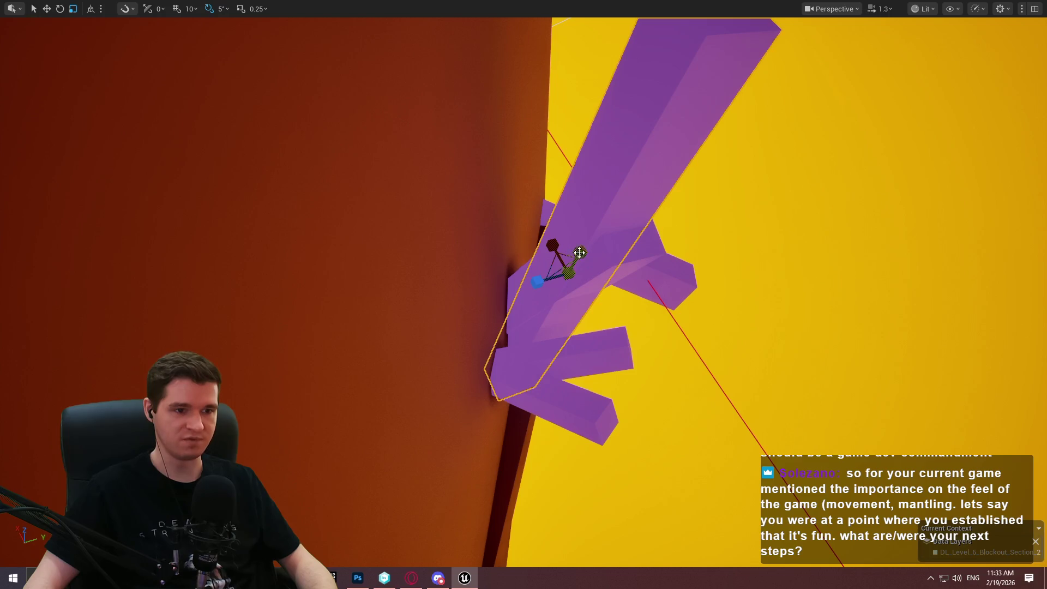
mouse_move(579, 253)
mouse_down()
mouse_move(556, 273)
mouse_move(605, 218)
mouse_move(623, 228)
mouse_move(611, 231)
mouse_move(643, 213)
mouse_up()
key(w)
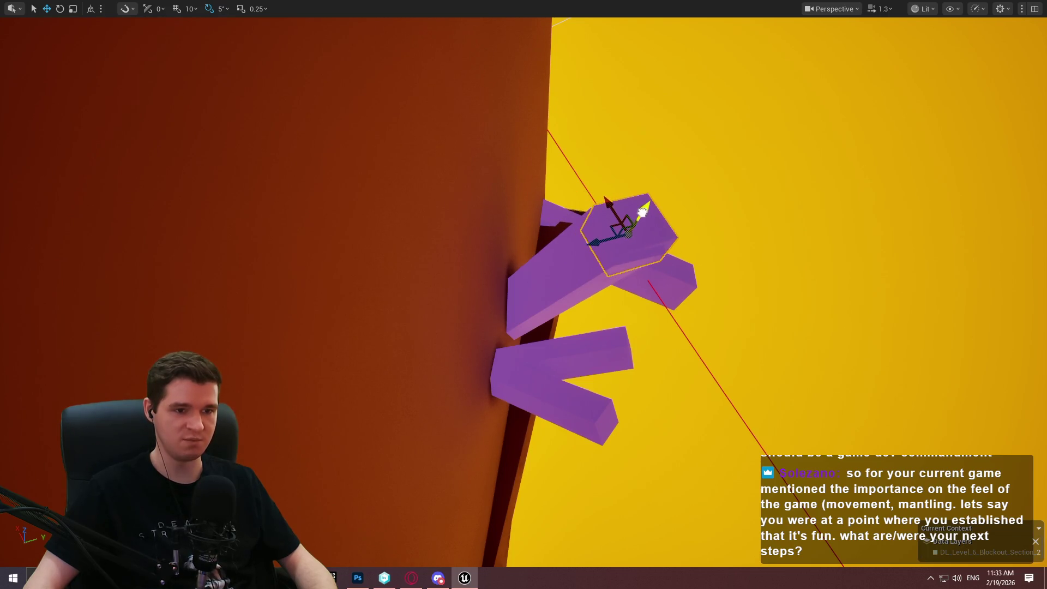
scroll(642, 212, up, 5)
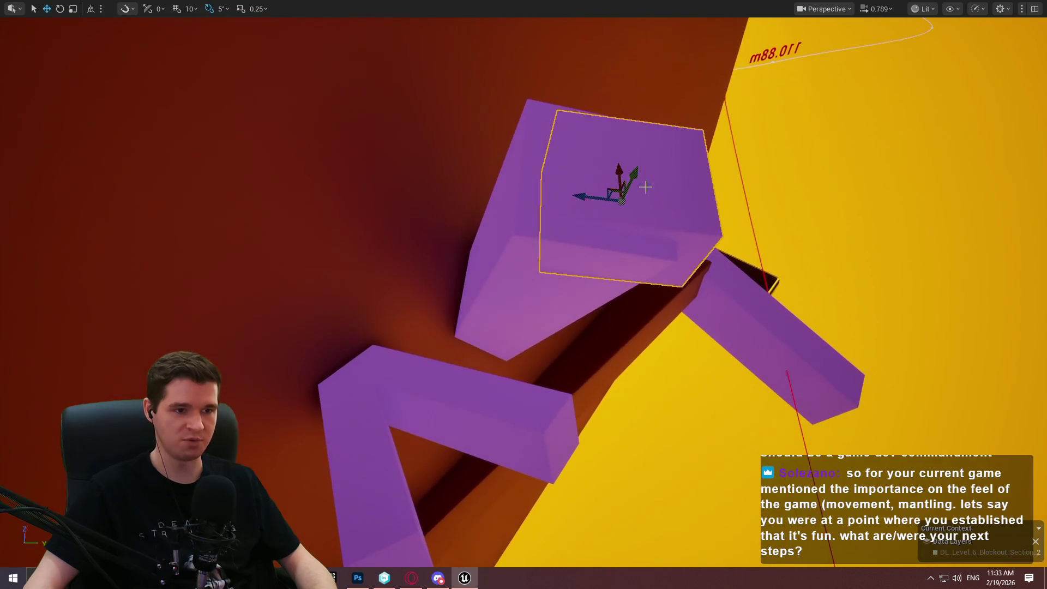
mouse_move(587, 199)
mouse_down()
mouse_move(561, 196)
mouse_move(605, 180)
mouse_move(599, 166)
mouse_up()
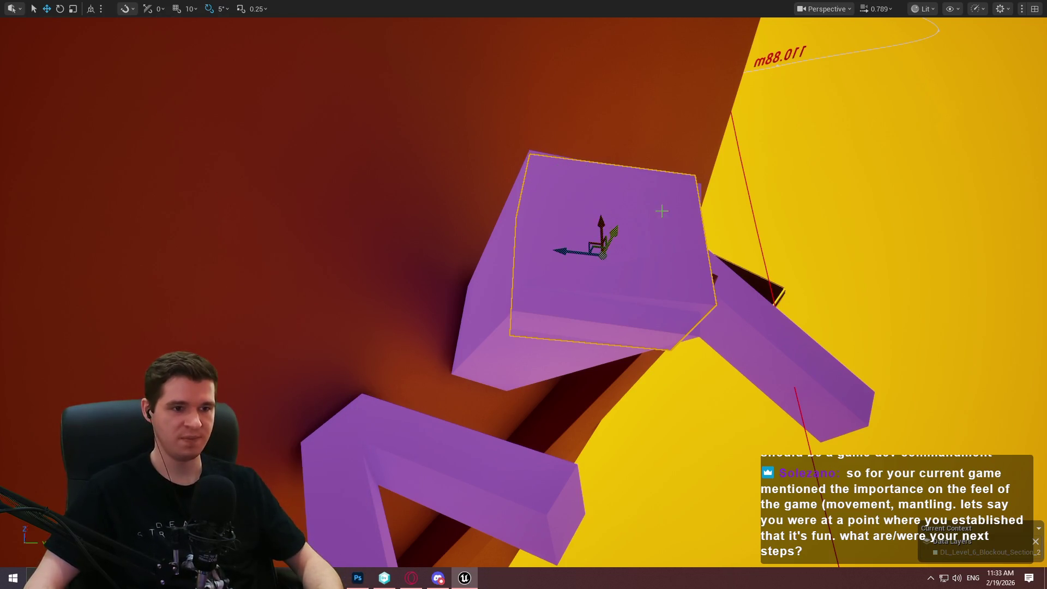
Move the purple box left, rotate it to a new angle, and raise it slightly.
mouse_move(662, 211)
mouse_down()
mouse_move(616, 226)
mouse_move(632, 254)
mouse_up()
scroll(621, 234, down, 2)
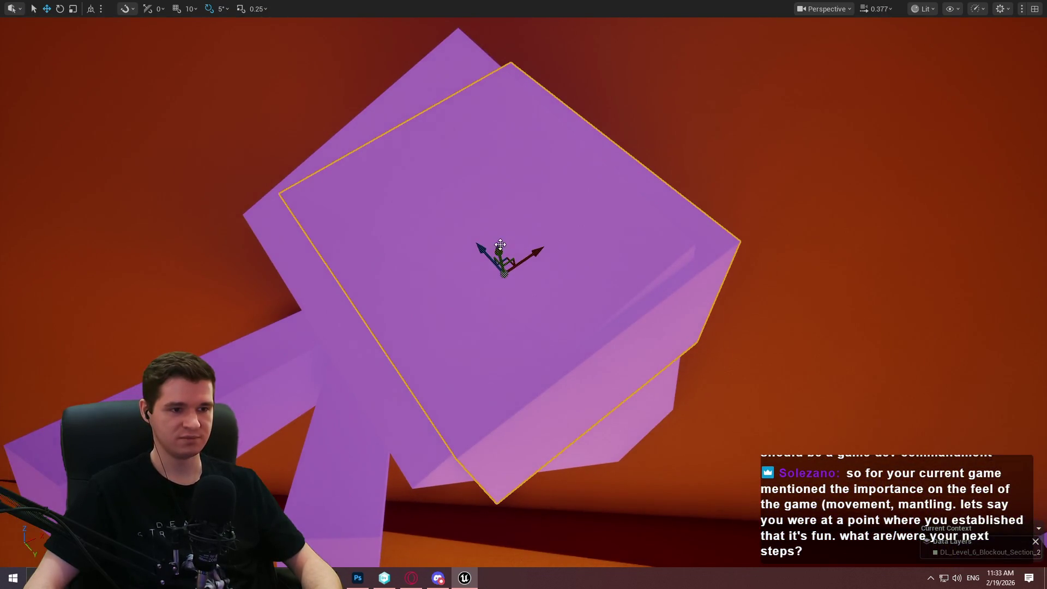
mouse_move(507, 257)
mouse_down()
mouse_move(444, 257)
mouse_move(457, 240)
mouse_move(443, 250)
mouse_move(460, 257)
mouse_move(450, 233)
mouse_up()
key(e)
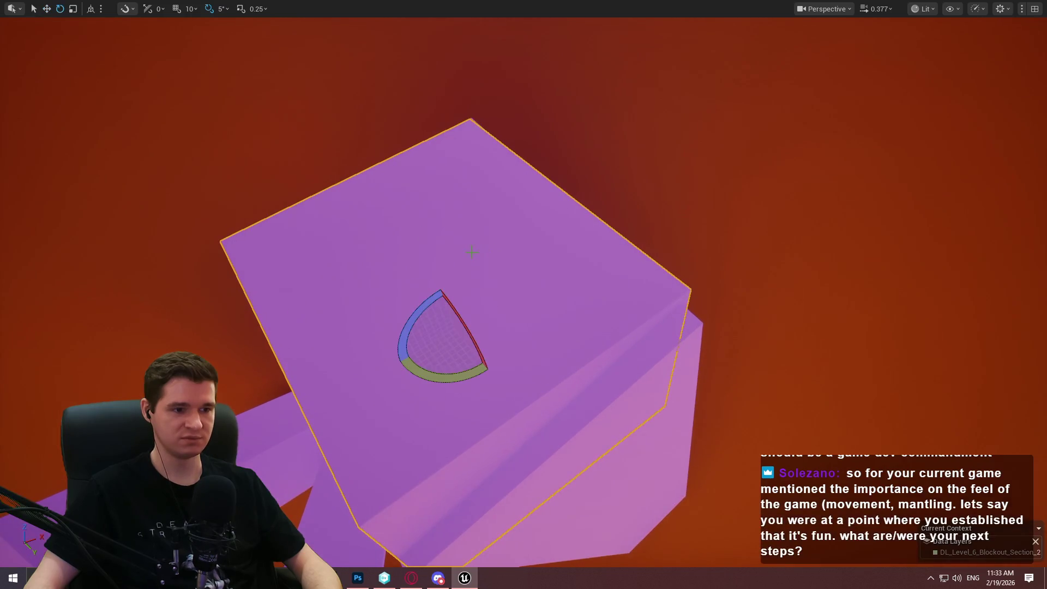
mouse_move(458, 306)
mouse_down()
mouse_move(502, 296)
mouse_move(454, 309)
mouse_move(456, 327)
mouse_move(454, 311)
mouse_up()
key(w)
mouse_move(452, 270)
mouse_down()
mouse_move(460, 253)
mouse_move(518, 218)
mouse_move(580, 268)
mouse_move(518, 305)
mouse_move(556, 262)
mouse_move(549, 280)
mouse_move(681, 305)
mouse_move(610, 284)
mouse_move(694, 184)
mouse_move(687, 178)
mouse_move(736, 224)
mouse_up()
key(e)
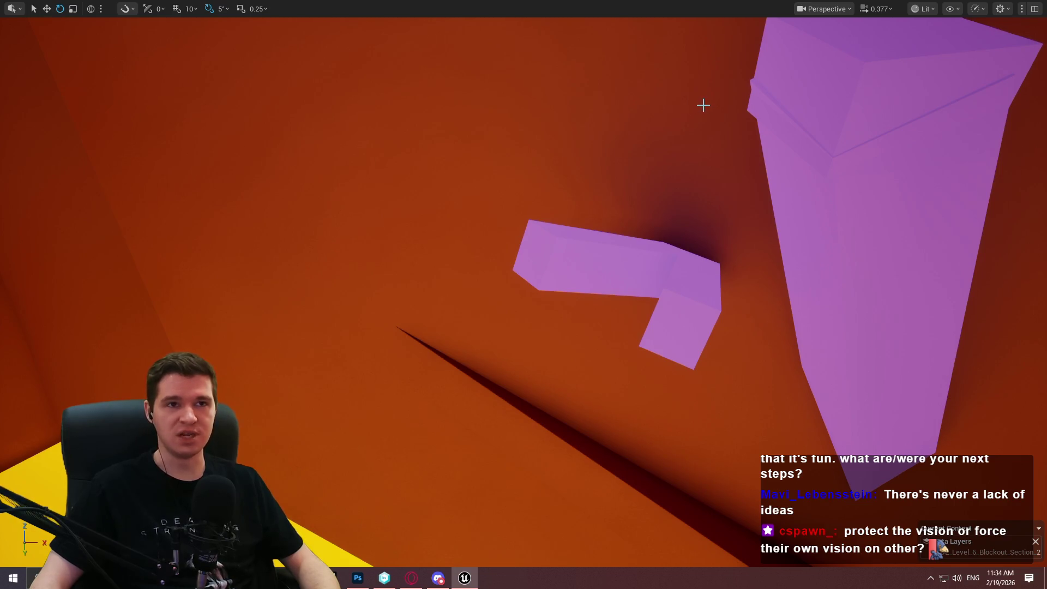
Swing the view across the purple ledges and launch a new play-test of the level.
mouse_move(703, 105)
mouse_down()
mouse_move(692, 245)
mouse_move(526, 246)
mouse_move(552, 263)
mouse_move(540, 267)
mouse_up()
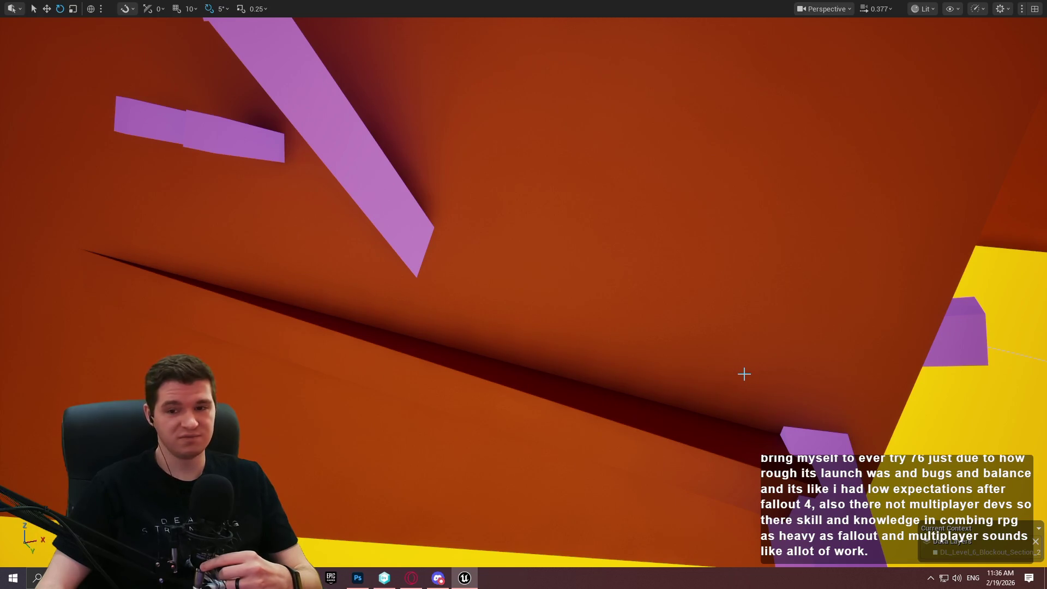
drag(511, 178, 457, 182)
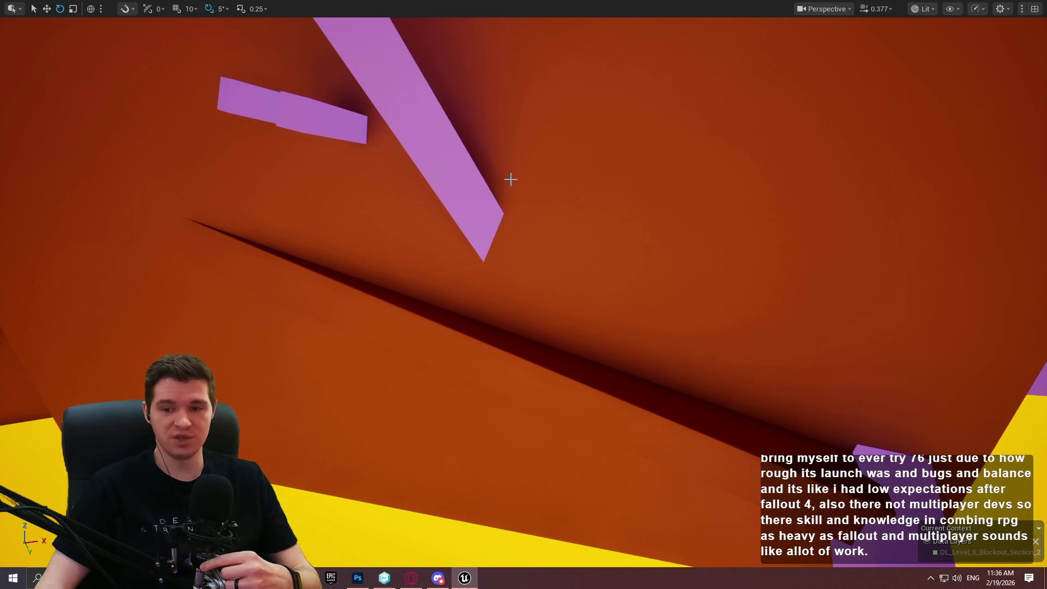
right_click(924, 460)
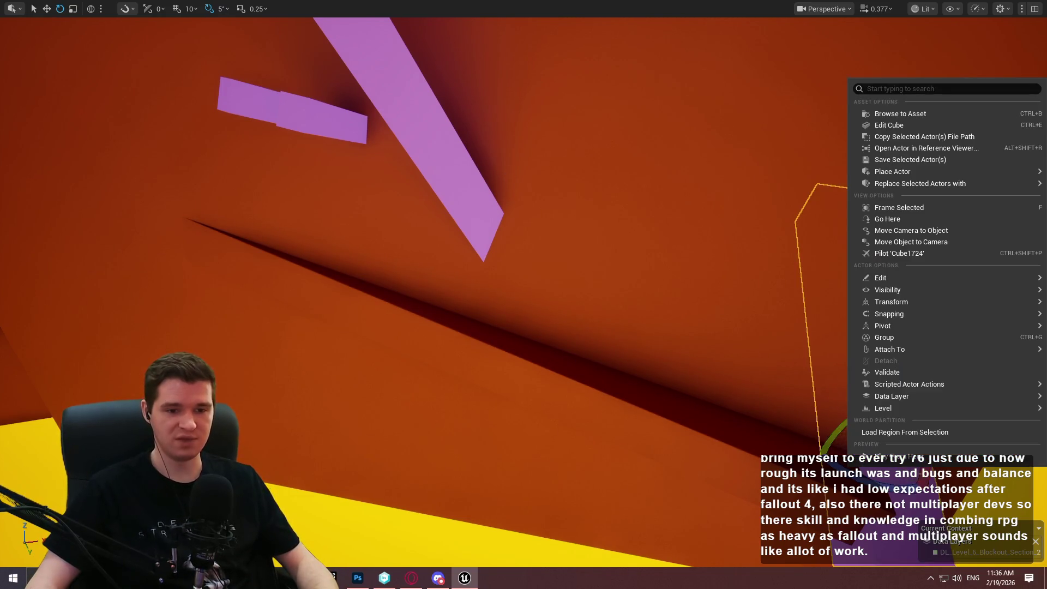
click(924, 460)
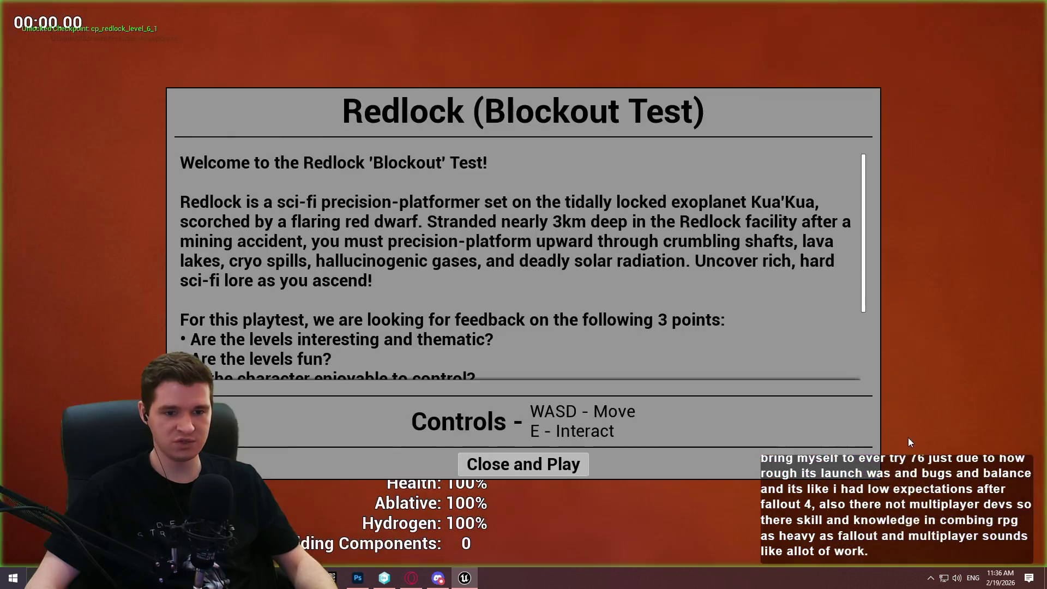
Climb the character along the narrow wall ledge onto the purple beam, then stop playing.
click(523, 465)
key(w)
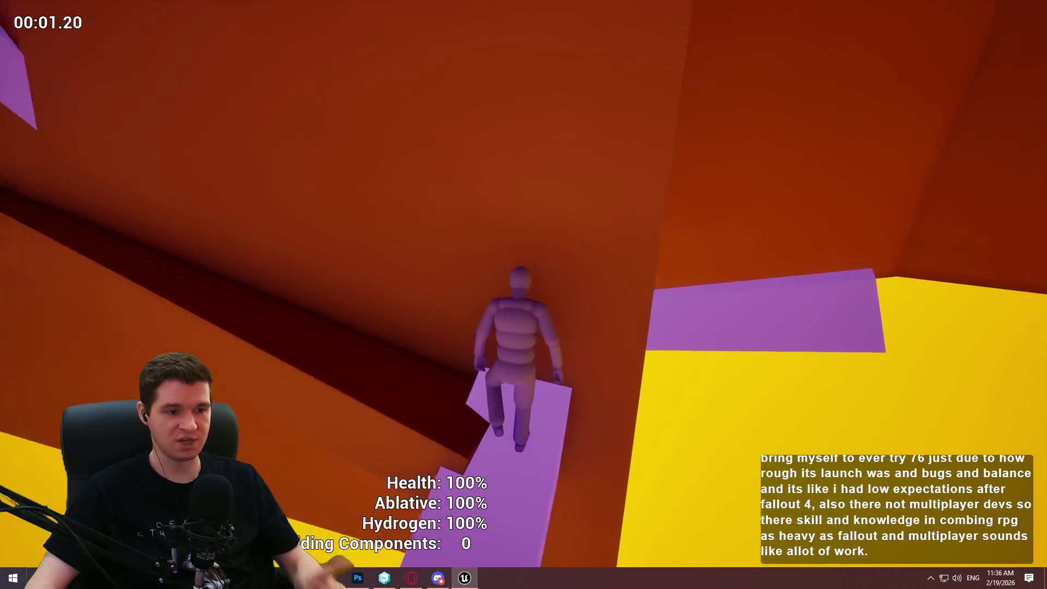
key(w)
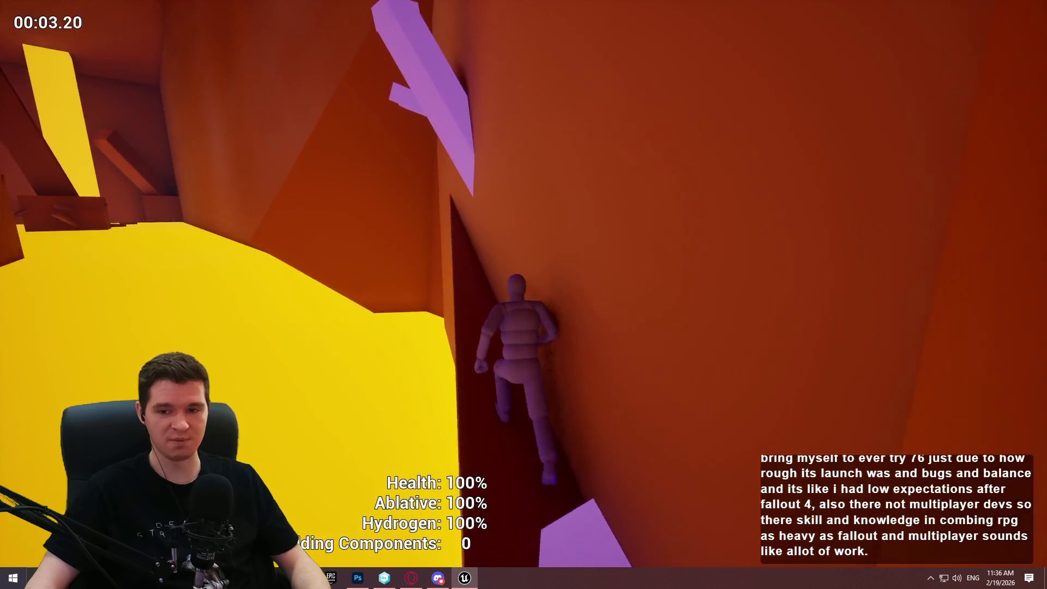
key(w)
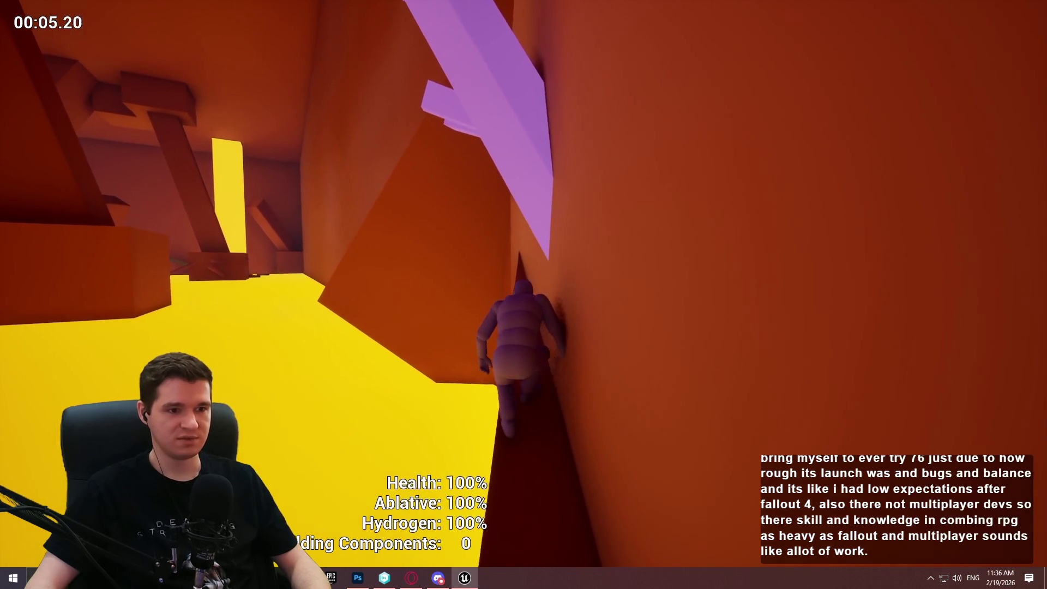
key(w)
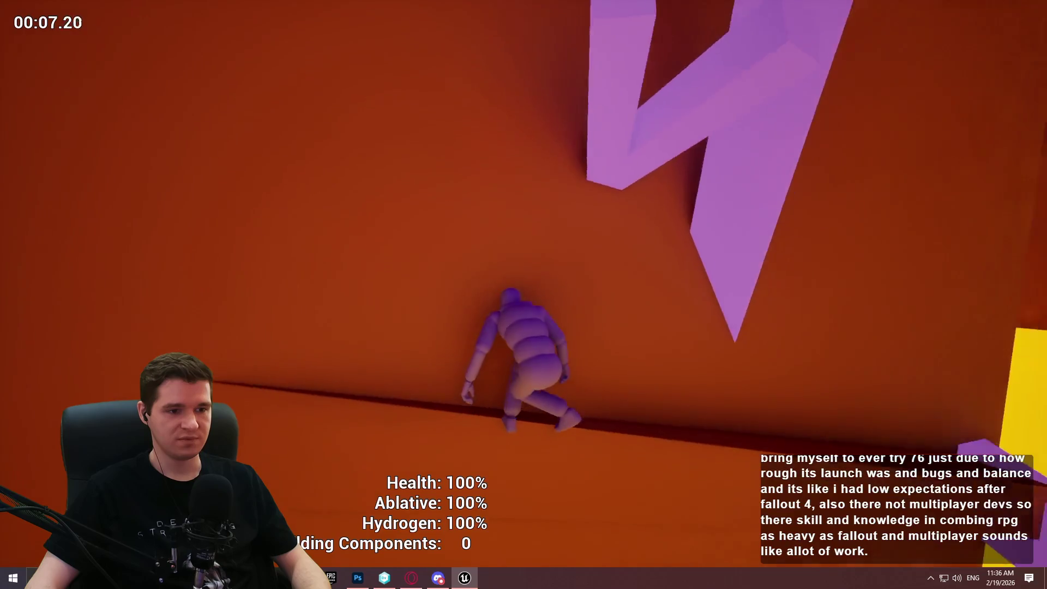
key(w)
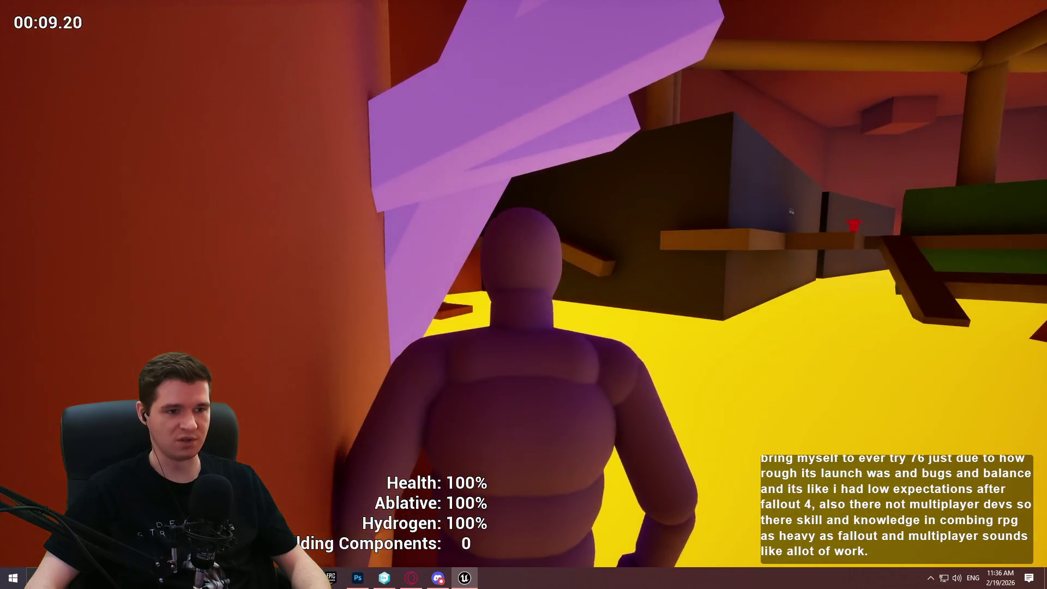
key(w)
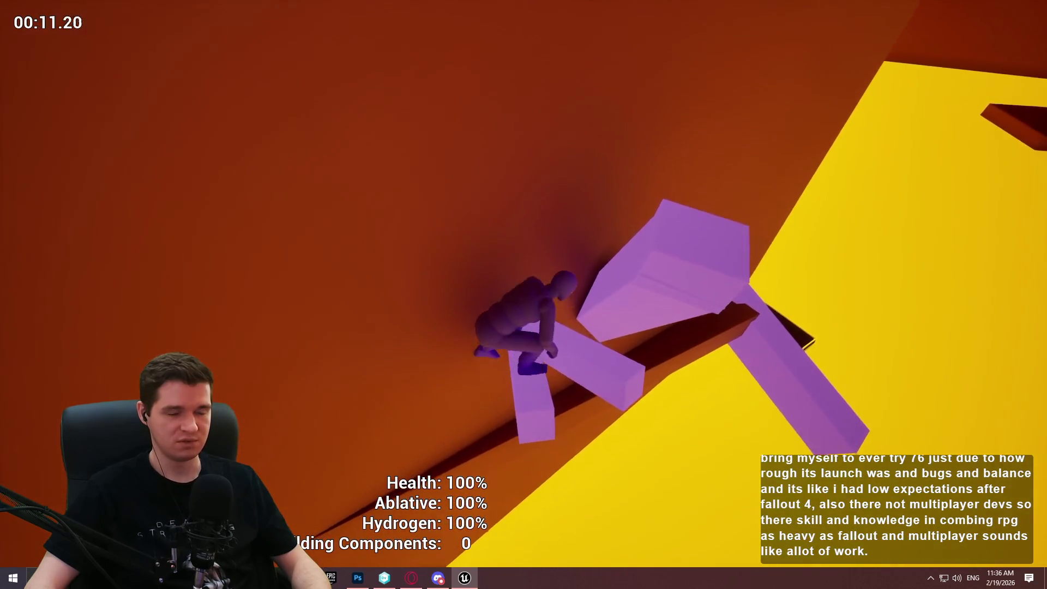
key(w)
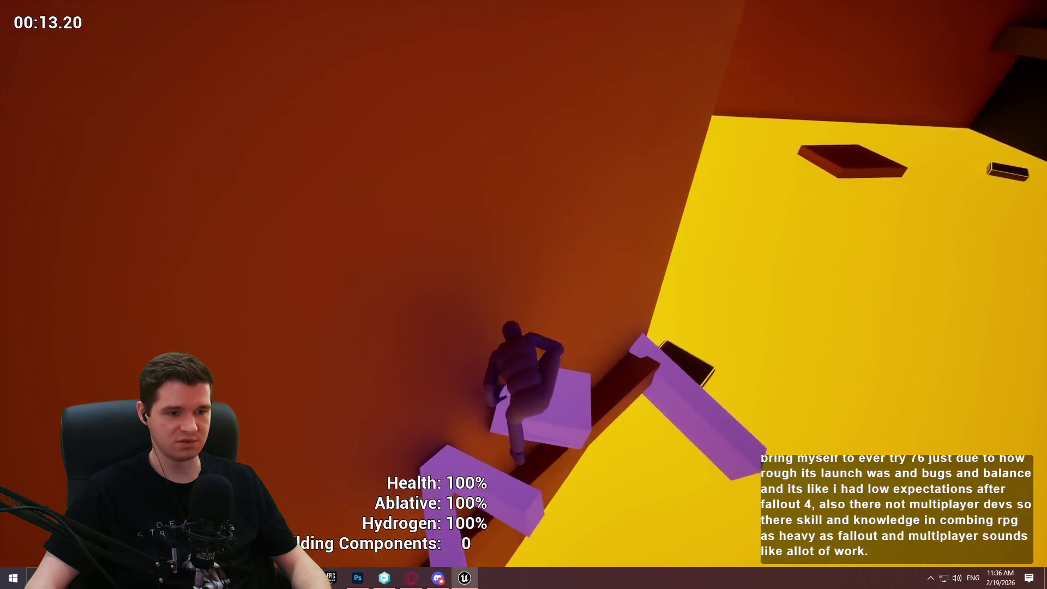
key(w)
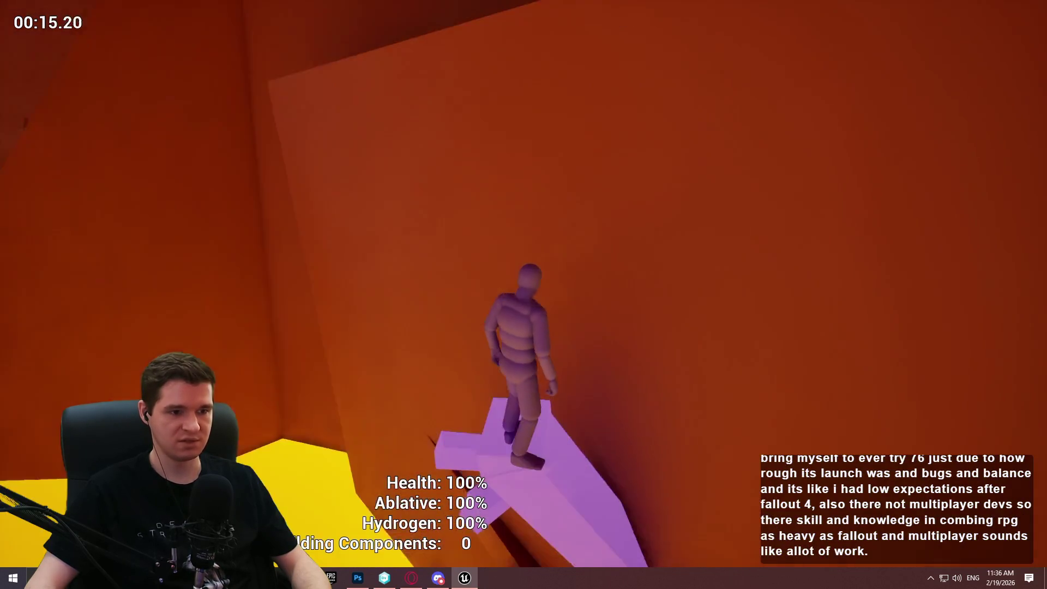
key(w)
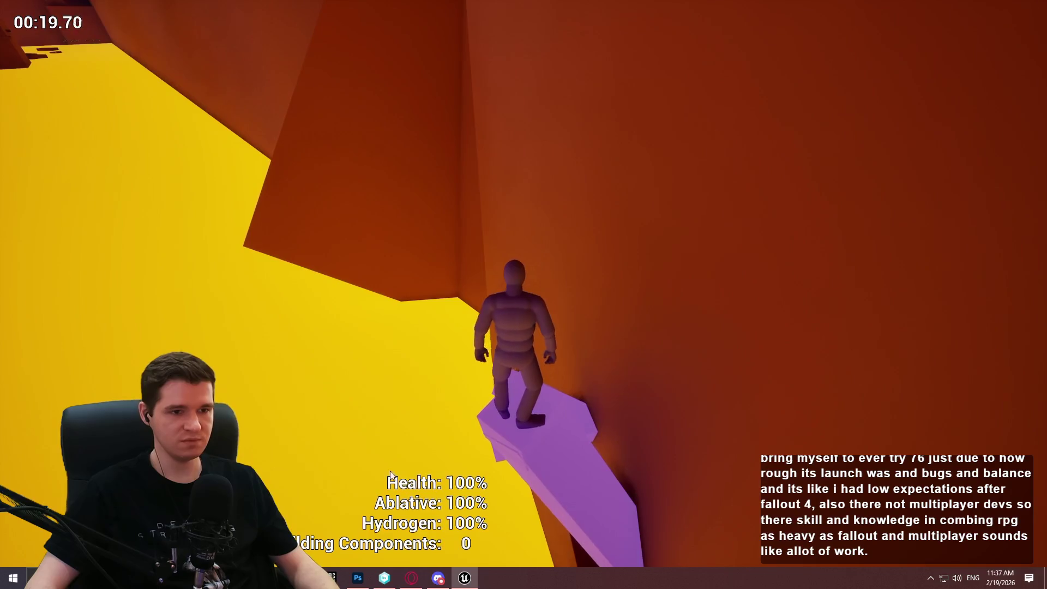
key(Escape)
mouse_move(595, 257)
mouse_down()
mouse_move(621, 243)
mouse_move(571, 256)
mouse_up()
Move the orange wall down-left, rotate it to -75 degrees, narrow it, and reposition it.
key(w)
drag(546, 178, 402, 231)
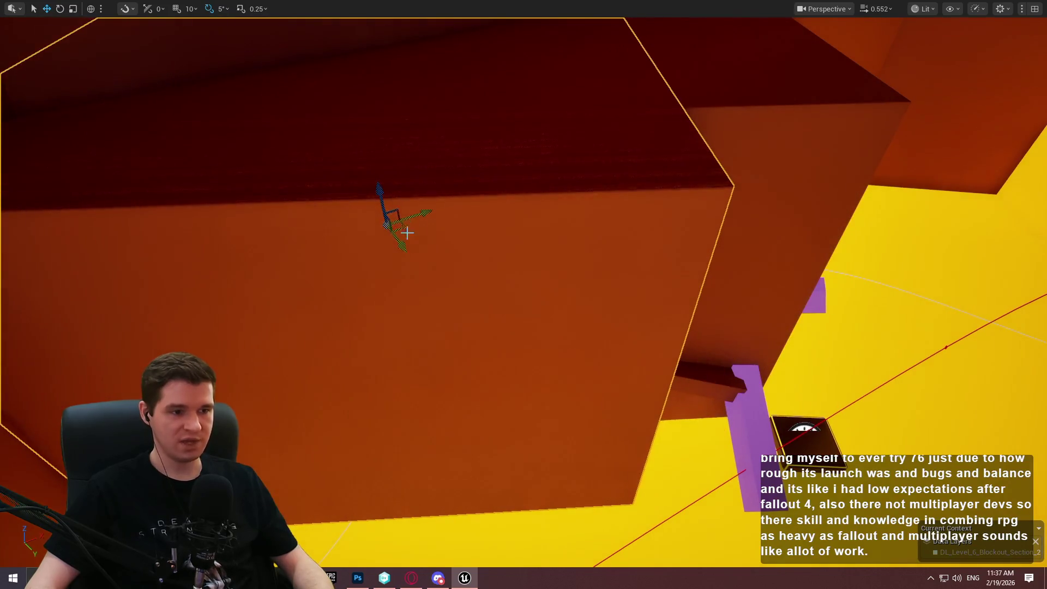
key(e)
drag(392, 194, 436, 203)
key(r)
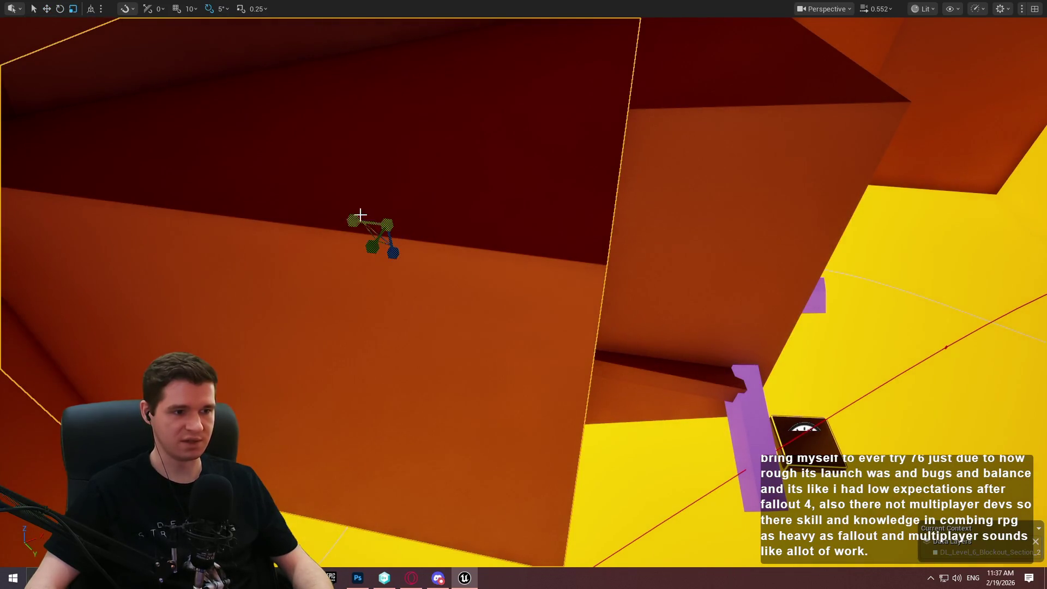
drag(360, 214, 294, 219)
key(w)
mouse_move(406, 230)
mouse_down()
mouse_move(416, 198)
mouse_move(402, 194)
mouse_move(432, 211)
mouse_up()
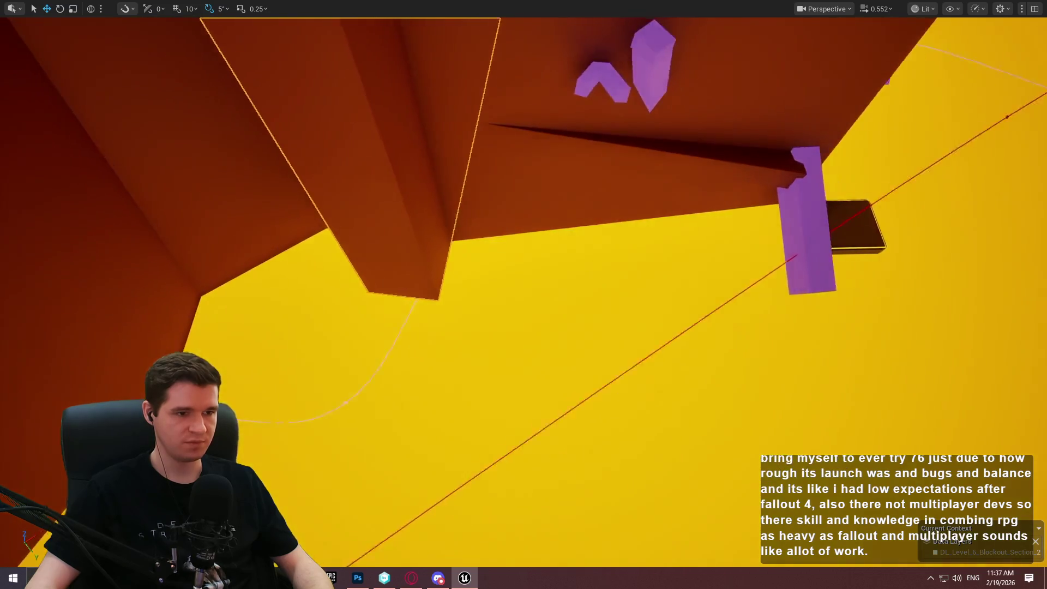
Rotate the wall to -45 degrees and move it into a new position.
mouse_move(614, 175)
mouse_down()
mouse_move(607, 180)
mouse_move(524, 98)
mouse_up()
key(e)
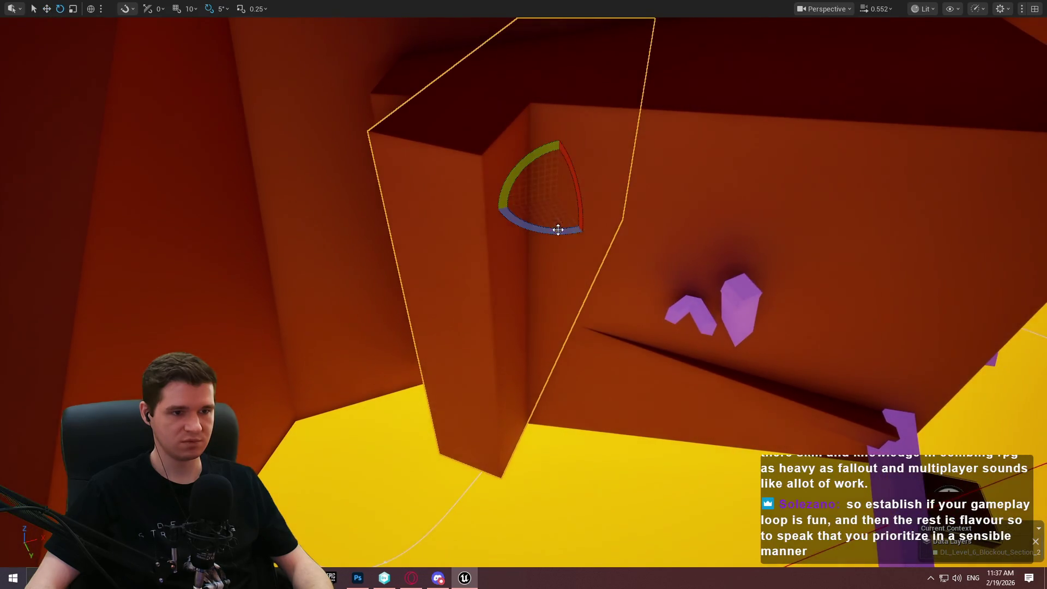
mouse_move(556, 229)
mouse_down()
mouse_move(595, 164)
mouse_move(613, 184)
mouse_move(478, 224)
mouse_up()
key(w)
key(r)
key(w)
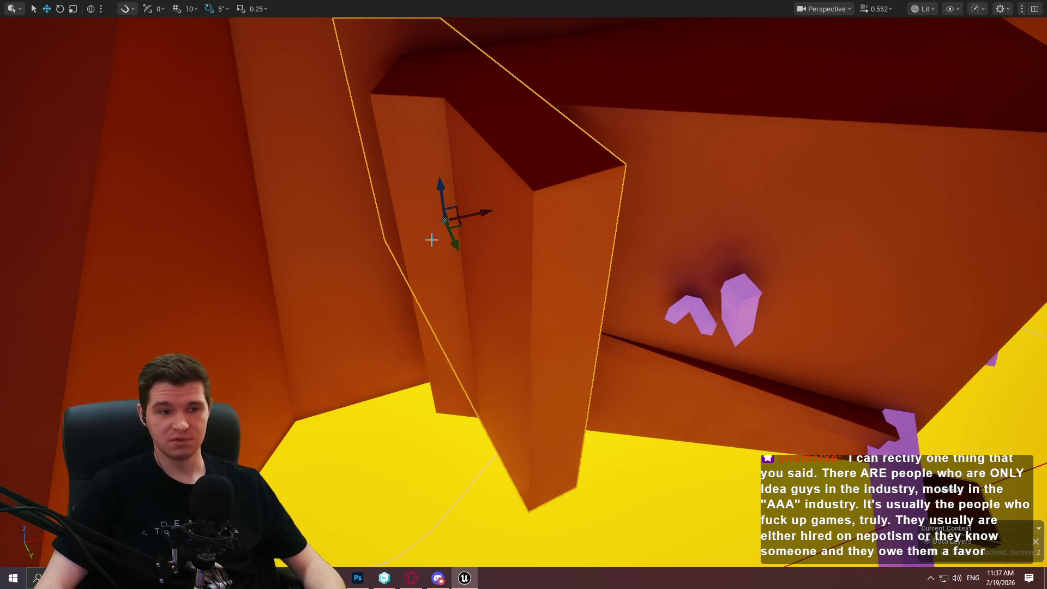
mouse_move(455, 231)
mouse_down()
mouse_move(467, 250)
mouse_move(434, 264)
mouse_move(451, 271)
mouse_move(433, 271)
mouse_move(413, 217)
mouse_move(400, 222)
mouse_move(462, 114)
mouse_up()
Move the orange wall right and down, nudge a second wall block slightly, then deselect.
mouse_move(442, 79)
mouse_down()
mouse_move(455, 103)
mouse_move(476, 96)
mouse_move(496, 107)
mouse_move(495, 159)
mouse_up()
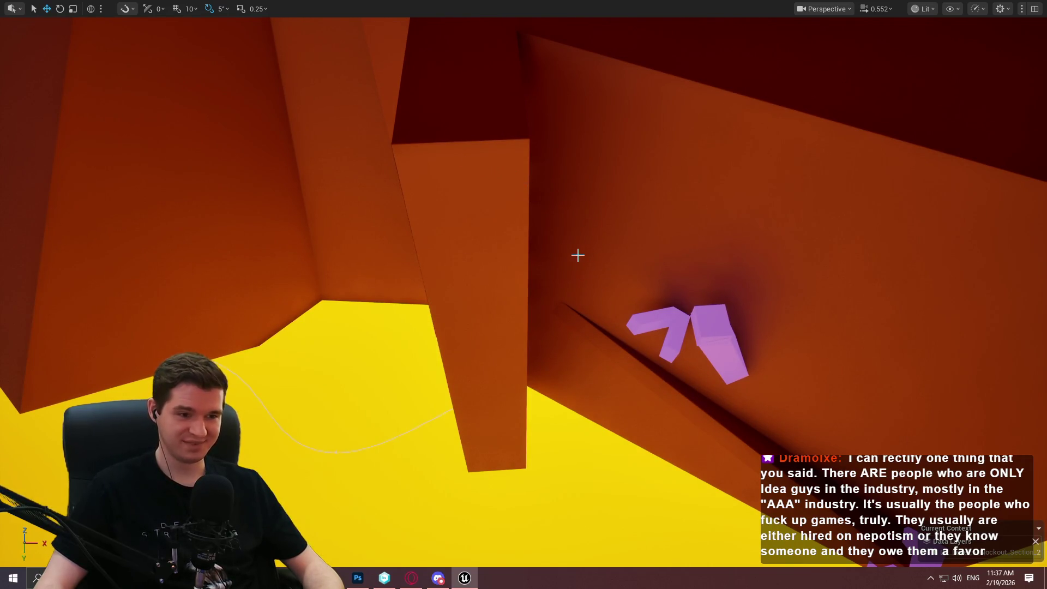
drag(495, 158, 588, 255)
click(544, 242)
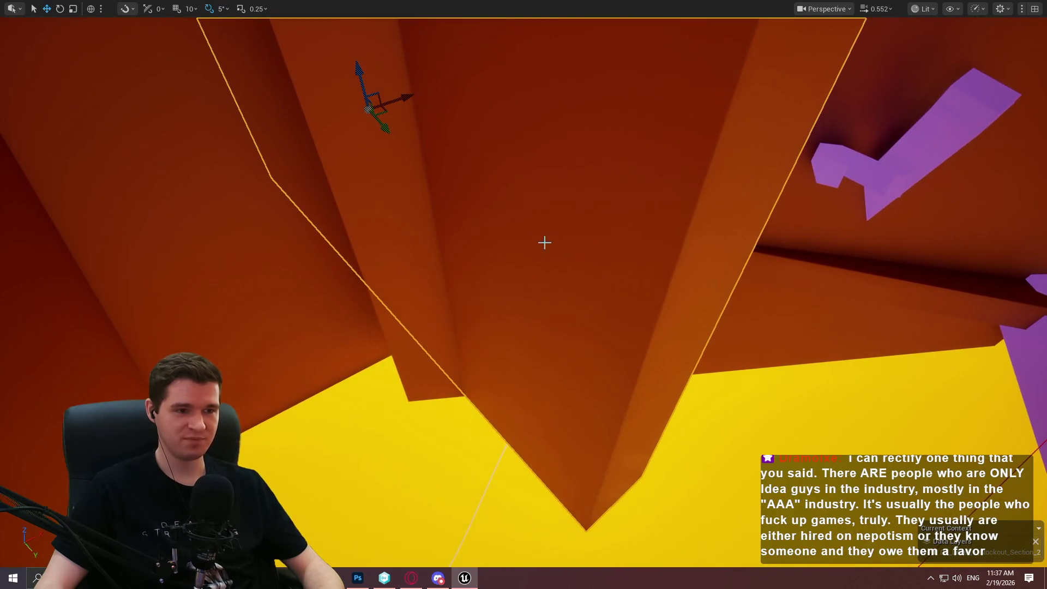
drag(381, 114, 385, 117)
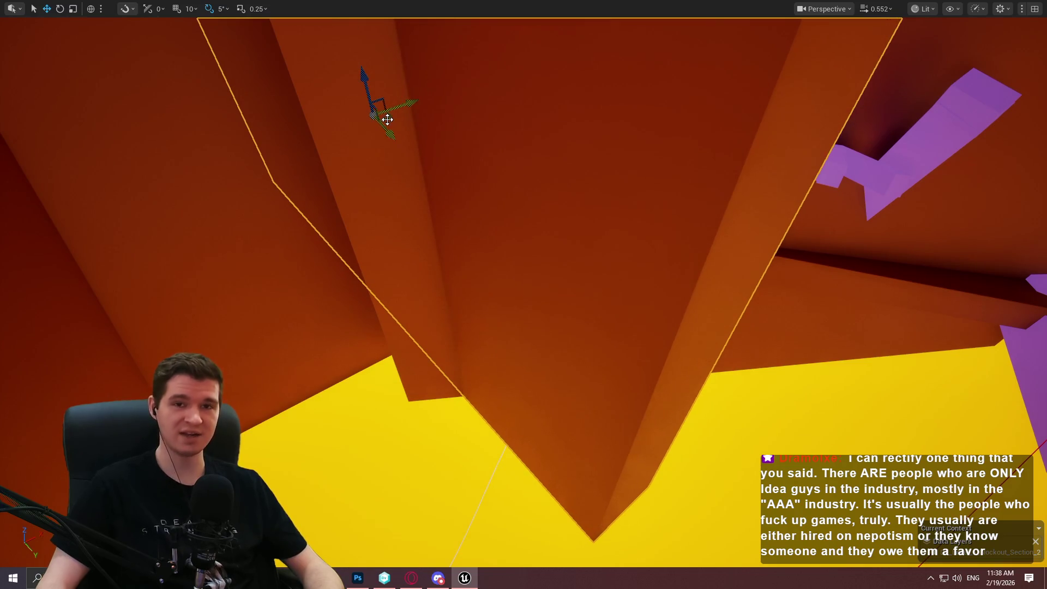
key(Escape)
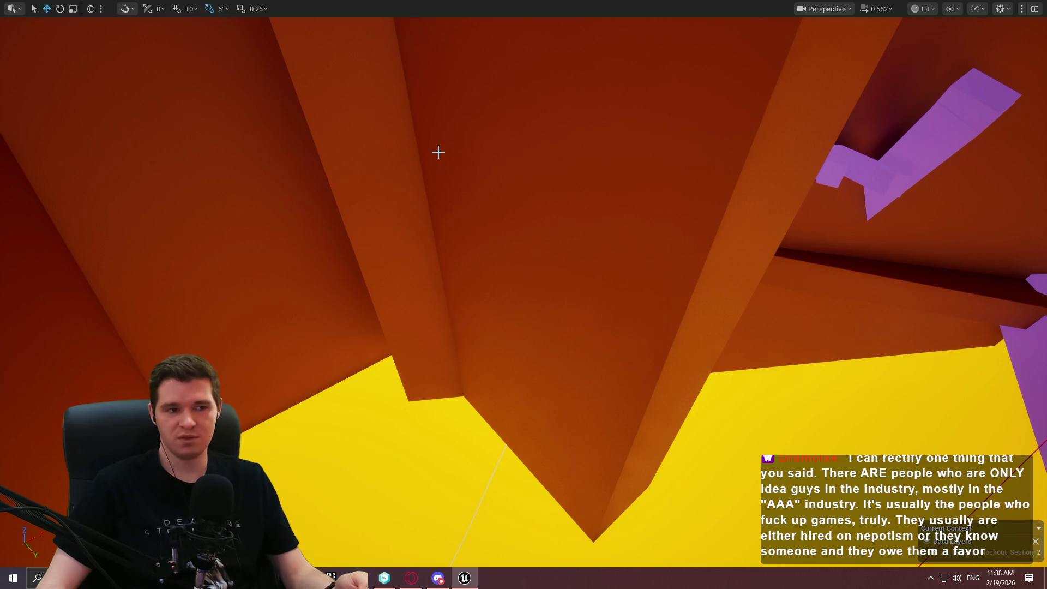
mouse_move(521, 164)
mouse_down()
mouse_move(504, 156)
mouse_move(485, 169)
mouse_up()
drag(663, 226, 663, 227)
Play-test the level from the purple pillar, climbing past the purple beams, then stop.
right_click(727, 342)
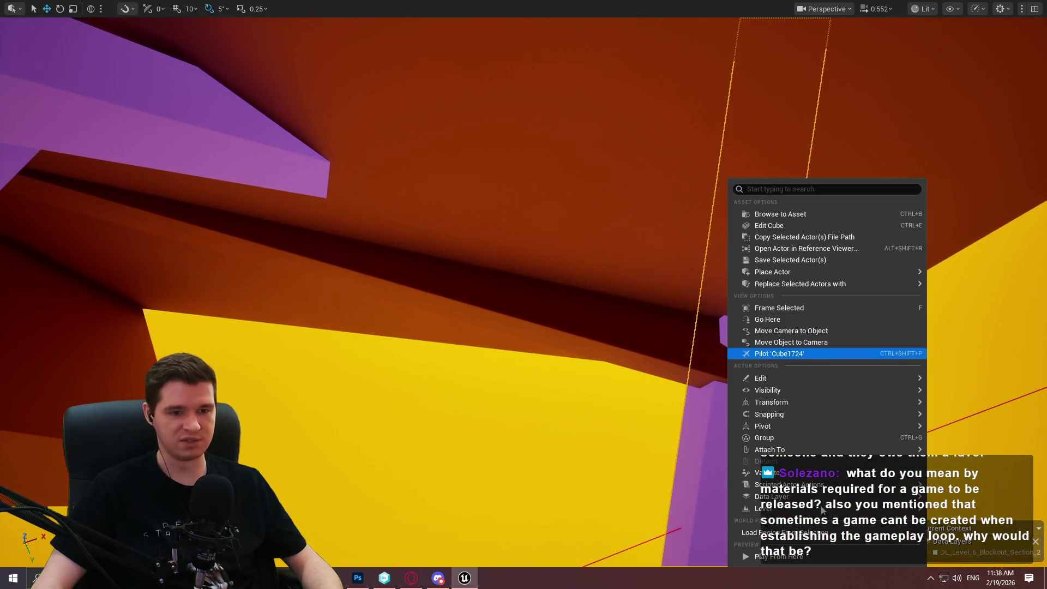
click(832, 557)
click(523, 464)
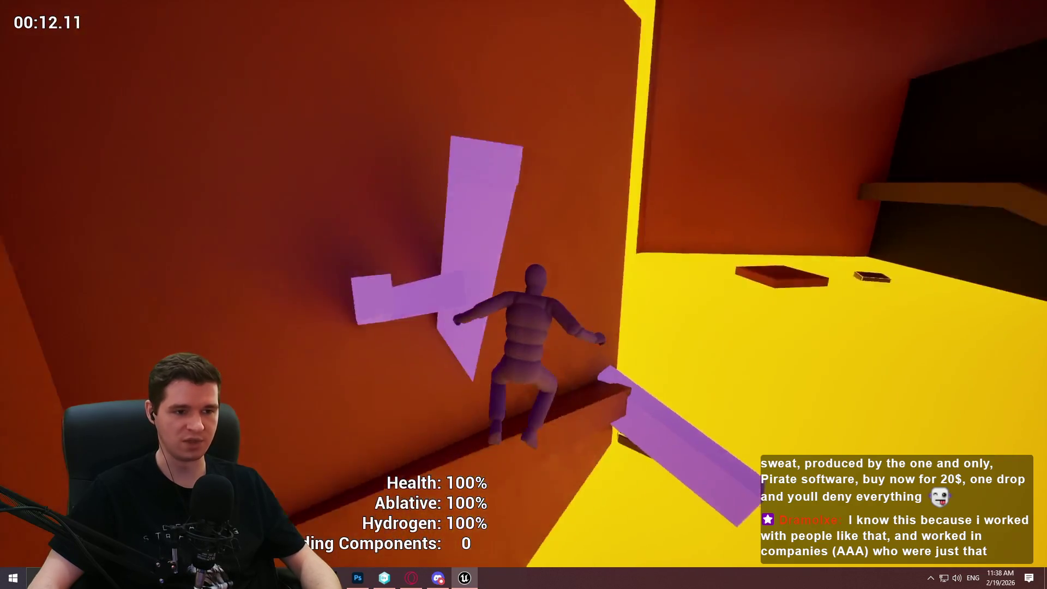
key(Escape)
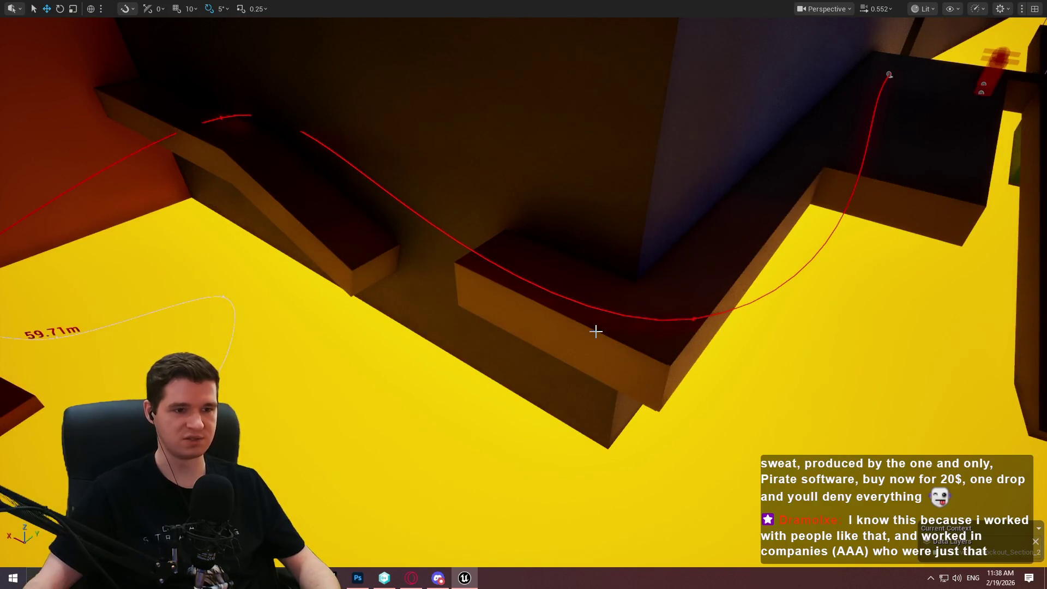
Frame the purple beam and nudge the large orange wall slab slightly down and left.
key(f)
scroll(523, 294, up, 5)
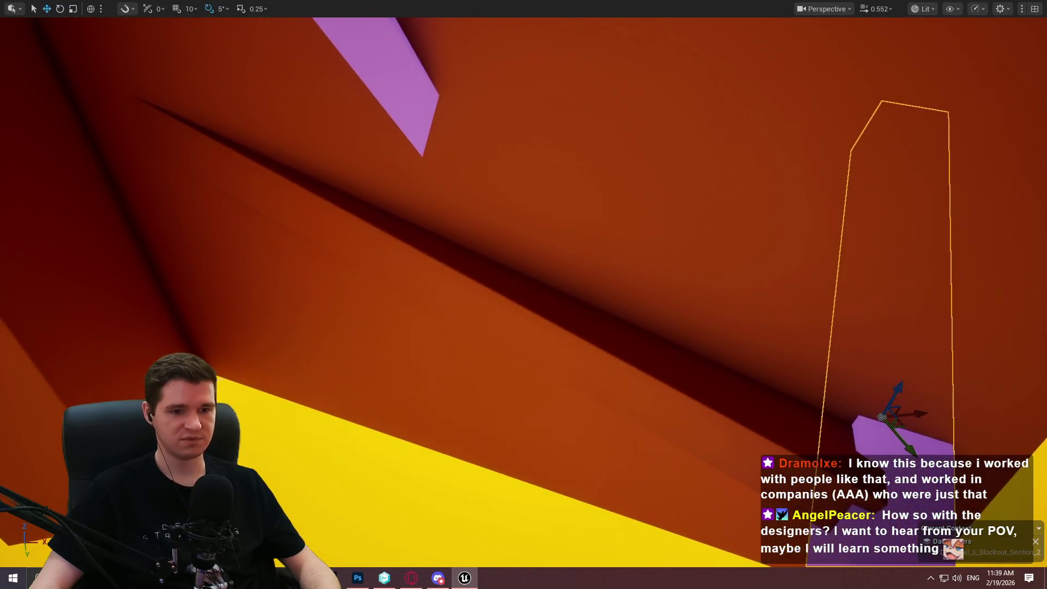
click(642, 202)
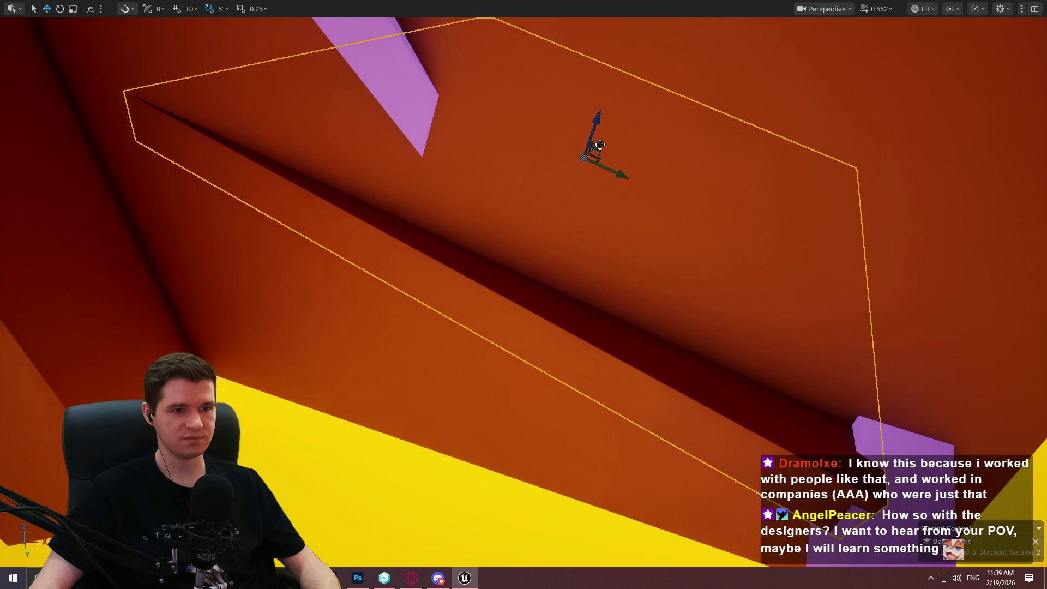
drag(599, 145, 597, 148)
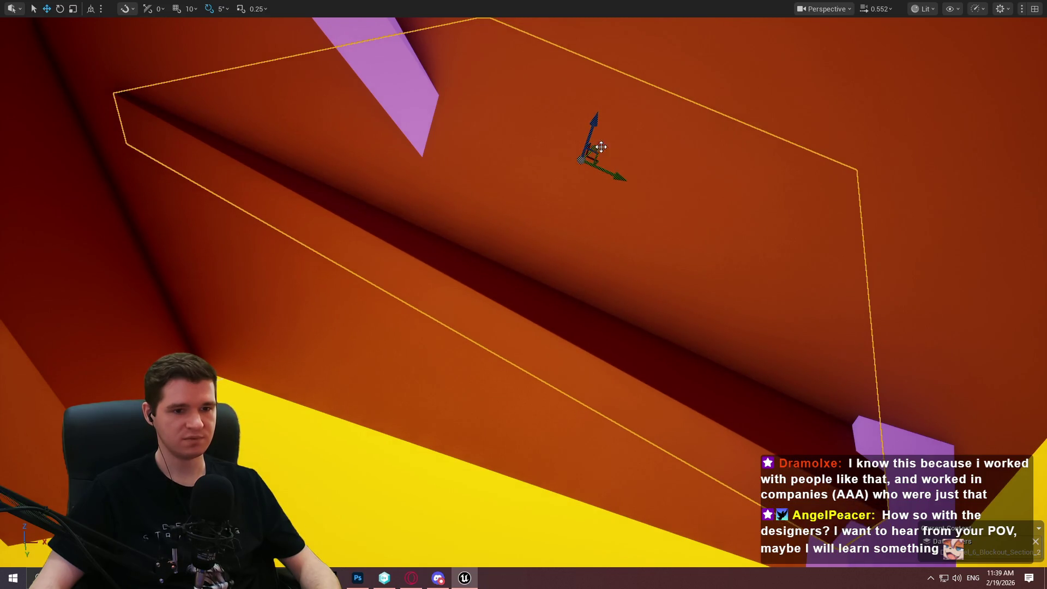
scroll(616, 268, down, 5)
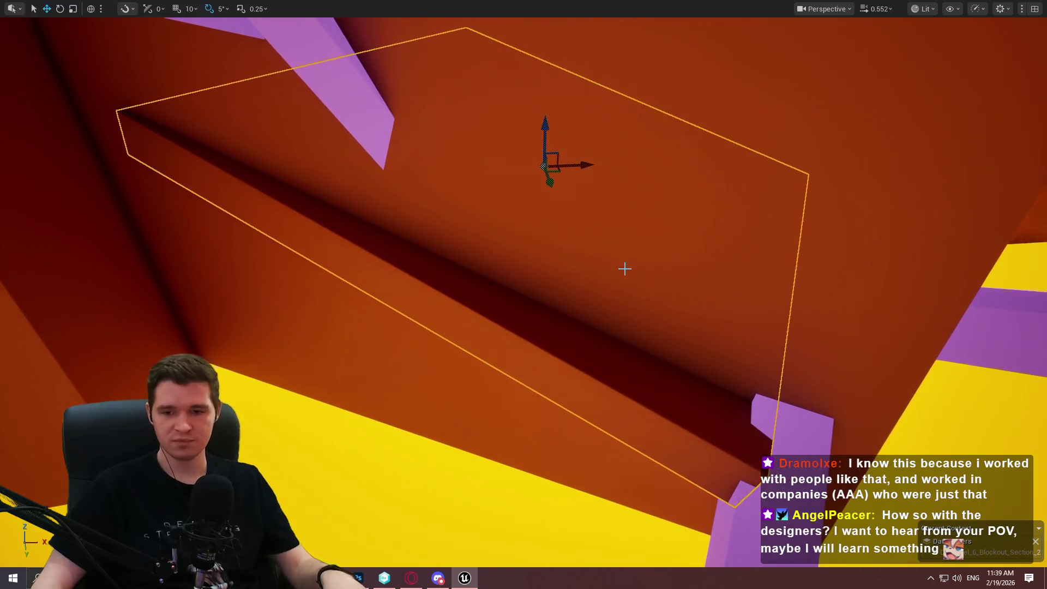
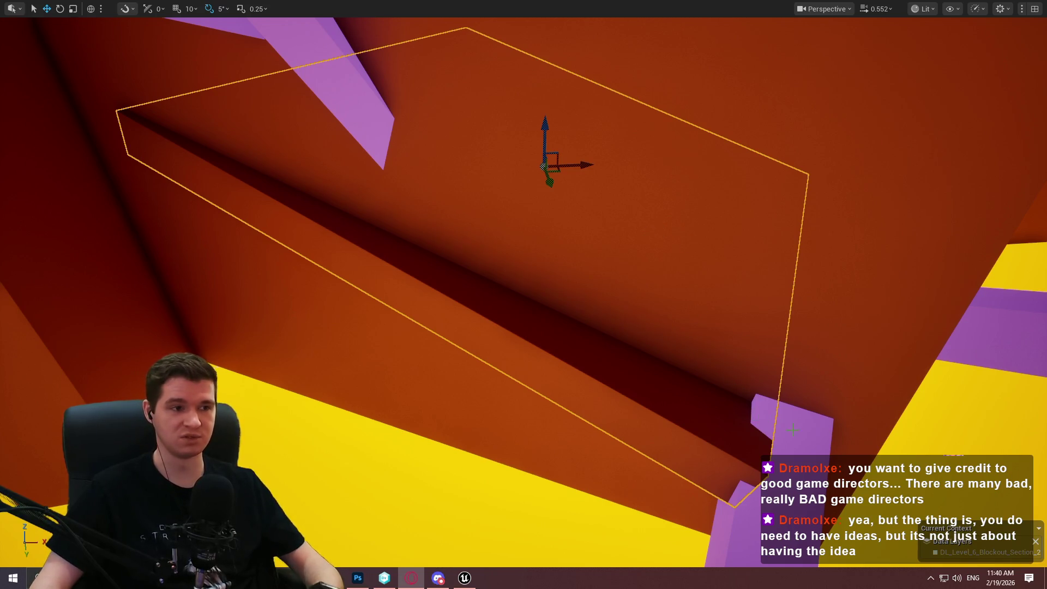
Raise the tall narrow purple block up the orange wall and tilt it 40 degrees.
click(443, 9)
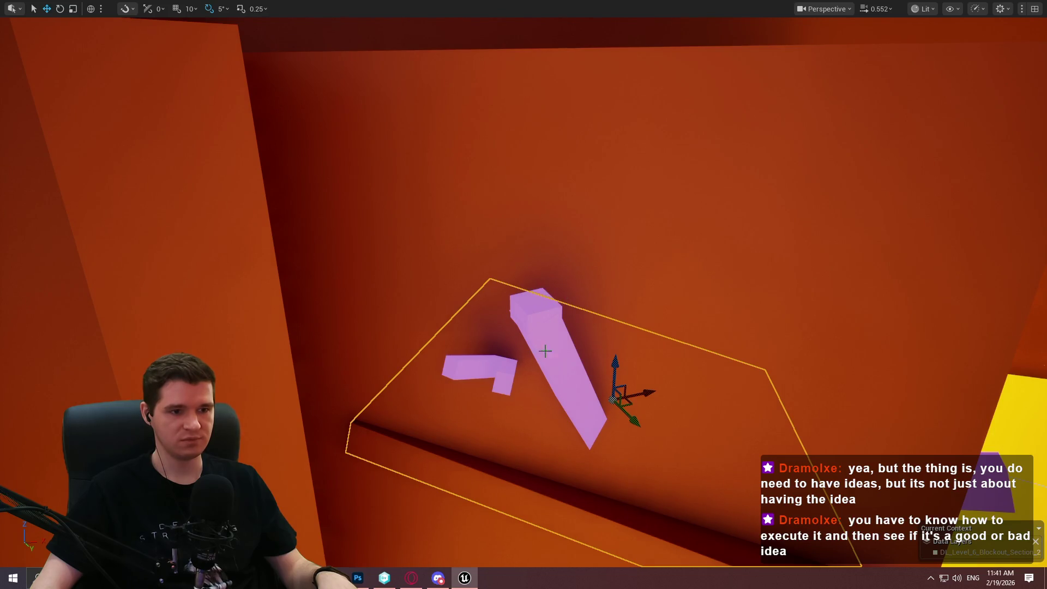
scroll(544, 350, down, 3)
click(749, 363)
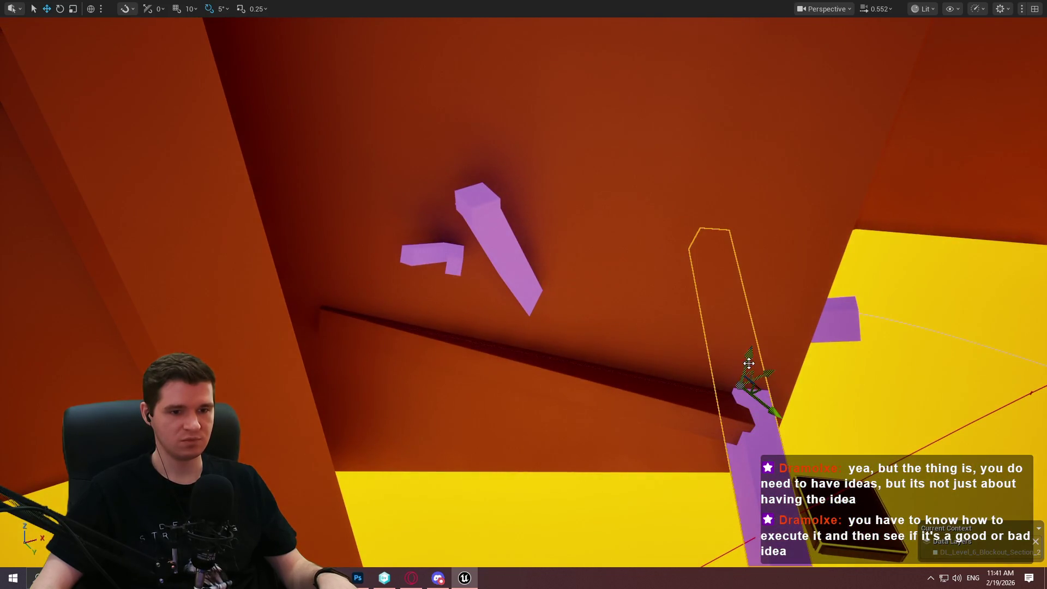
drag(749, 363, 768, 86)
key(e)
mouse_move(878, 76)
mouse_down()
mouse_move(871, 126)
mouse_move(635, 105)
mouse_move(696, 103)
mouse_up()
key(w)
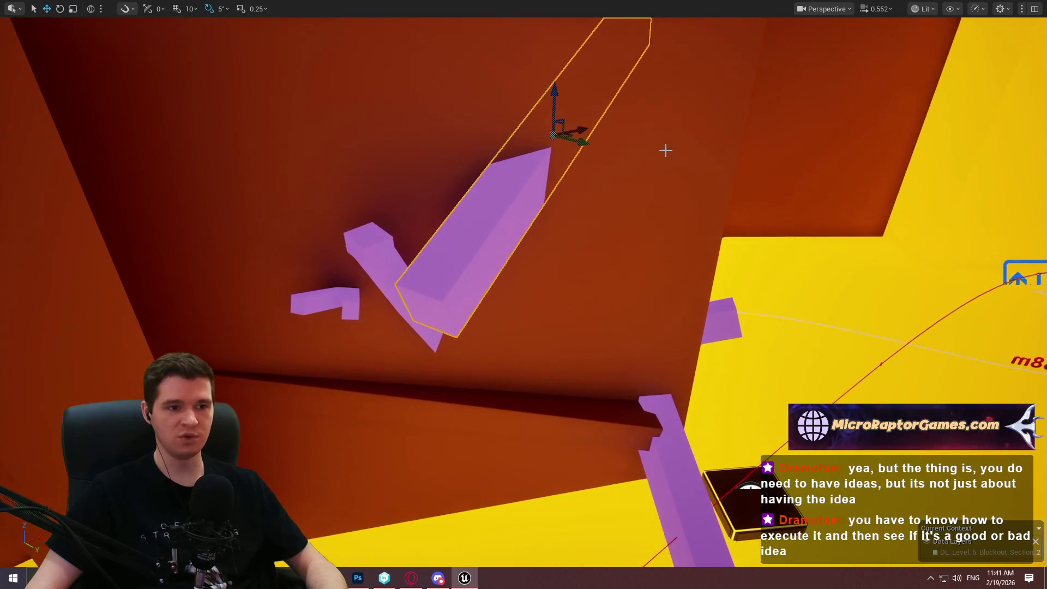
Re-angle the purple beam, turning it 15 degrees vertically and undoing one stray rotation.
key(e)
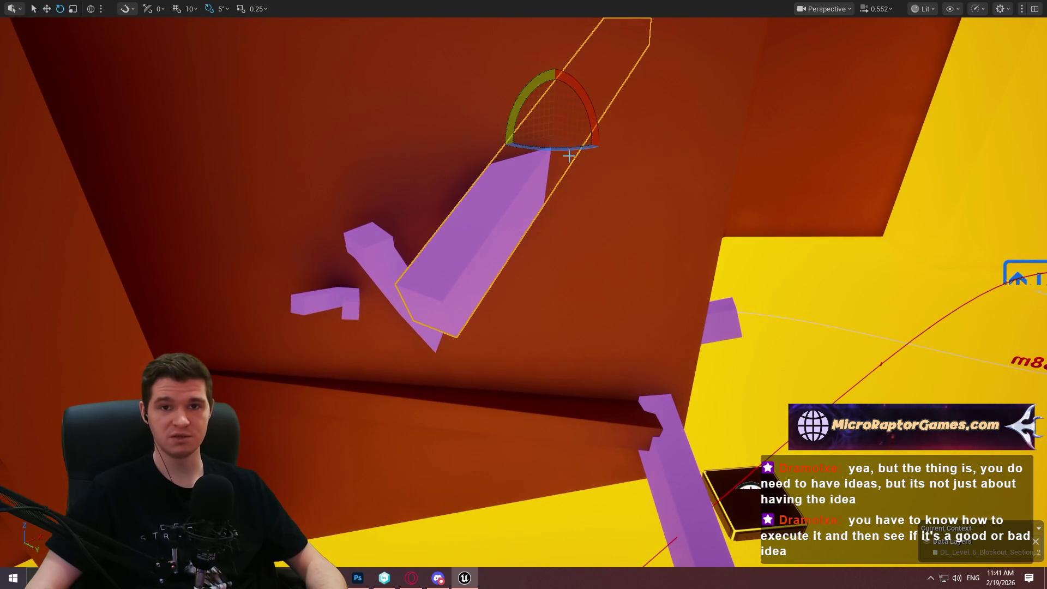
drag(569, 157, 537, 159)
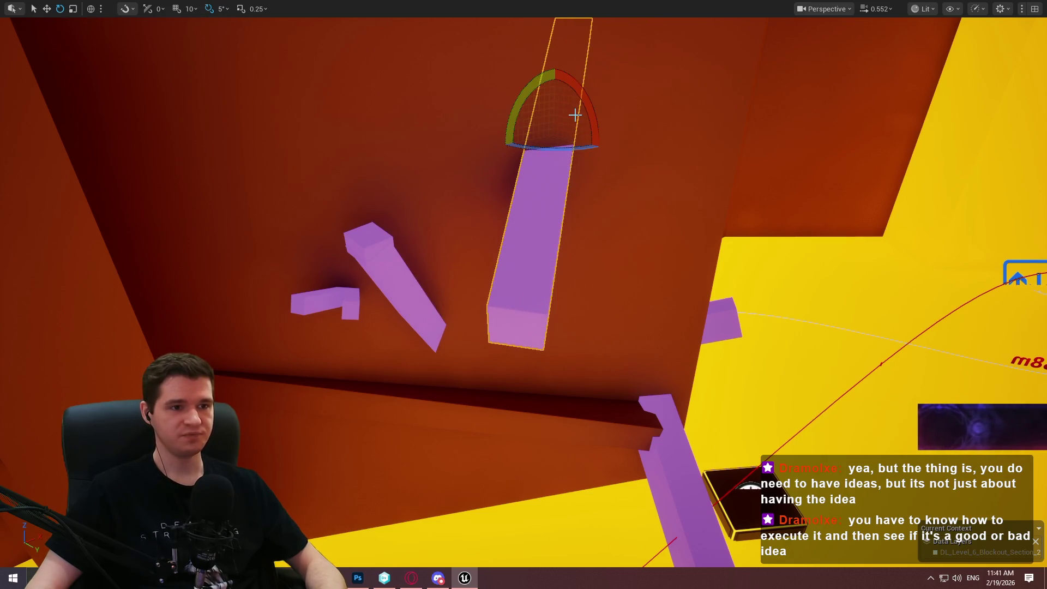
drag(556, 107, 573, 153)
key(ctrl+z)
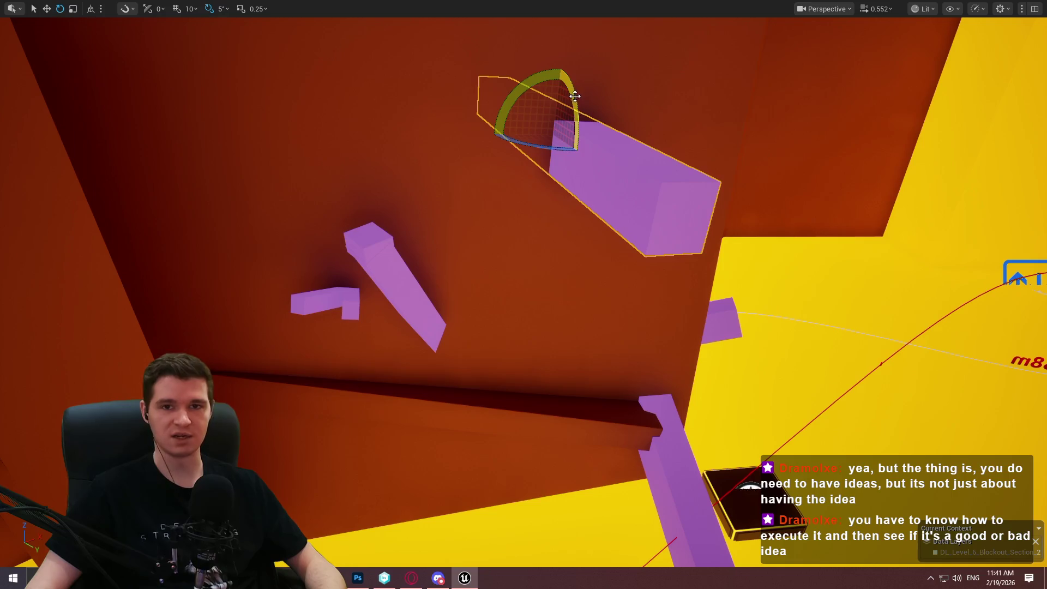
mouse_move(533, 79)
mouse_down()
mouse_move(551, 84)
mouse_move(540, 98)
mouse_move(543, 61)
mouse_up()
key(w)
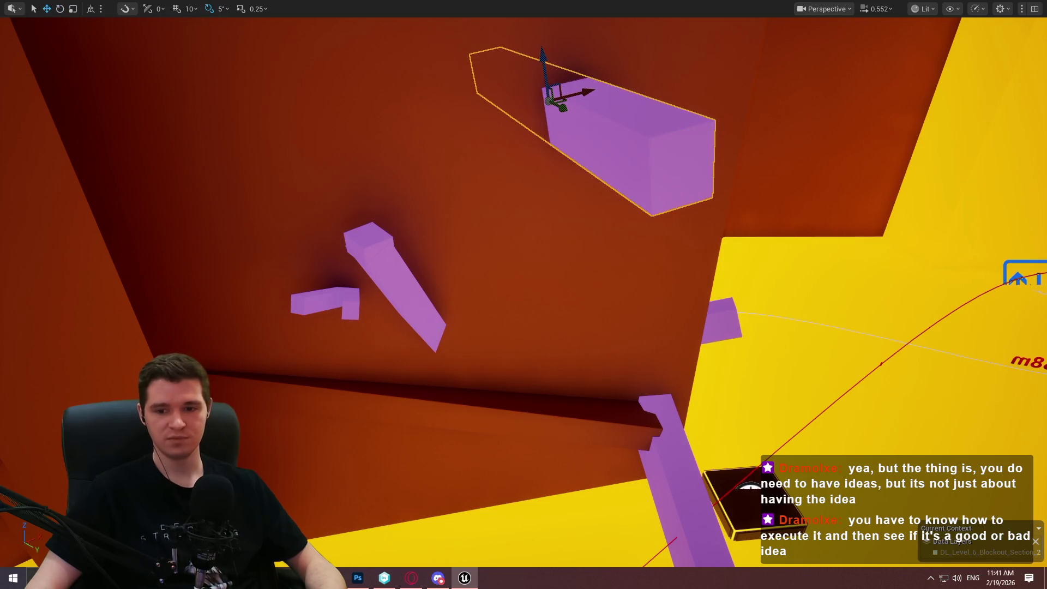
Shift the beam lower and further left along the orange wall.
key(a)
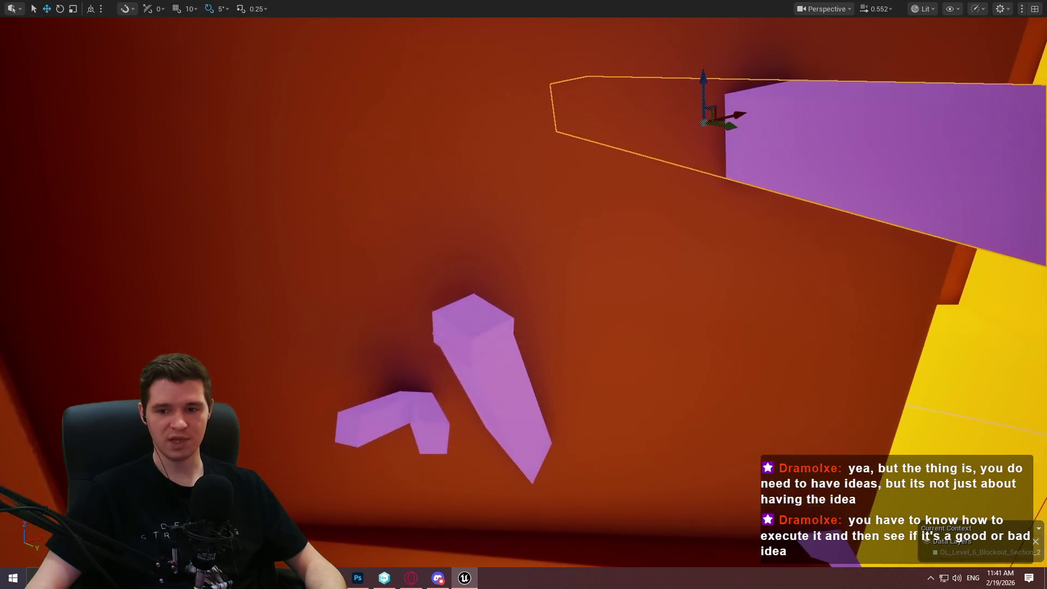
key(d)
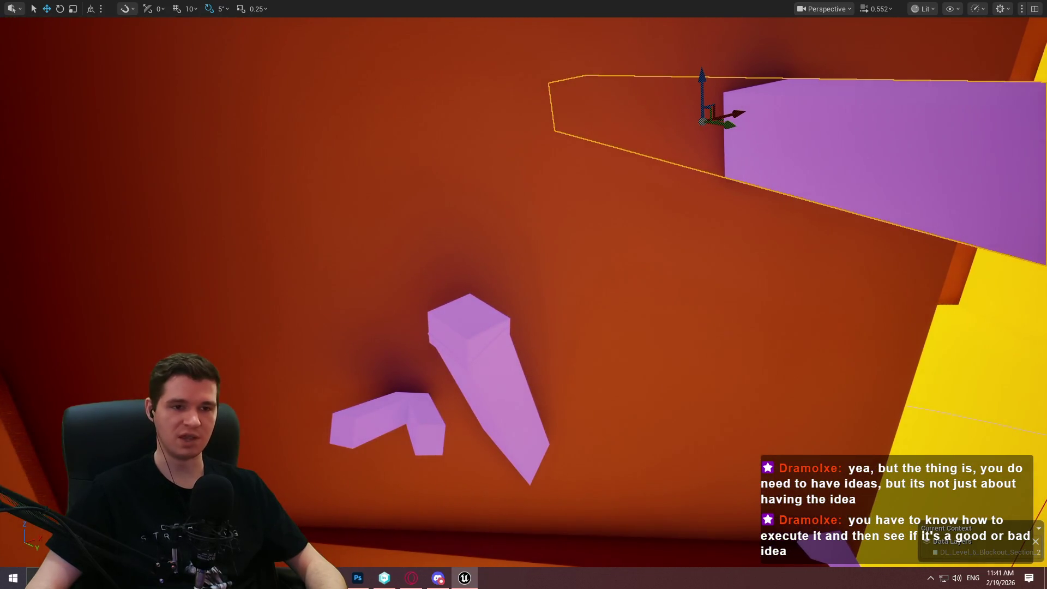
key(d)
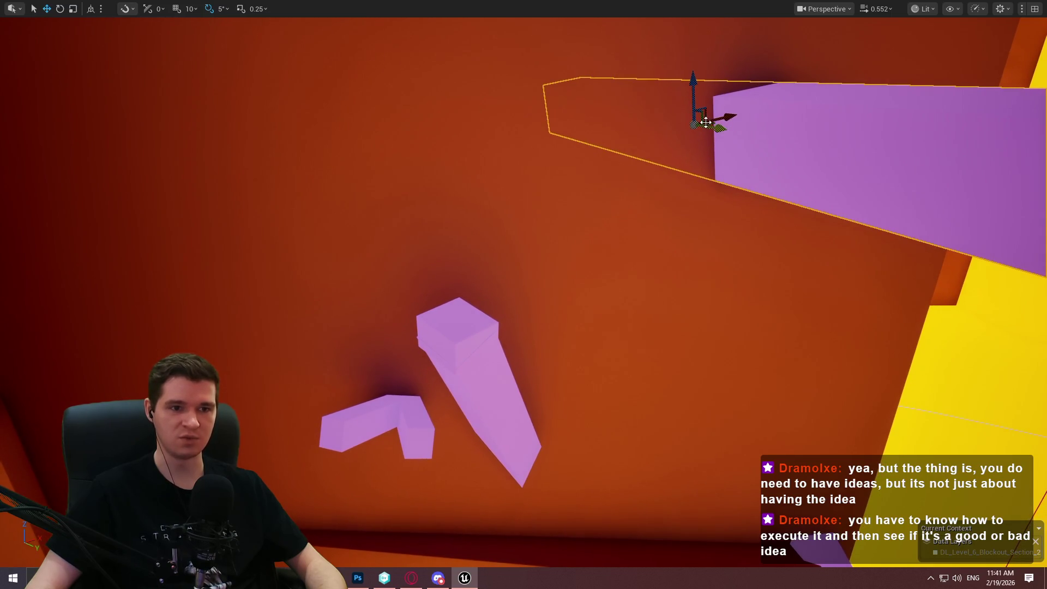
drag(707, 123, 612, 137)
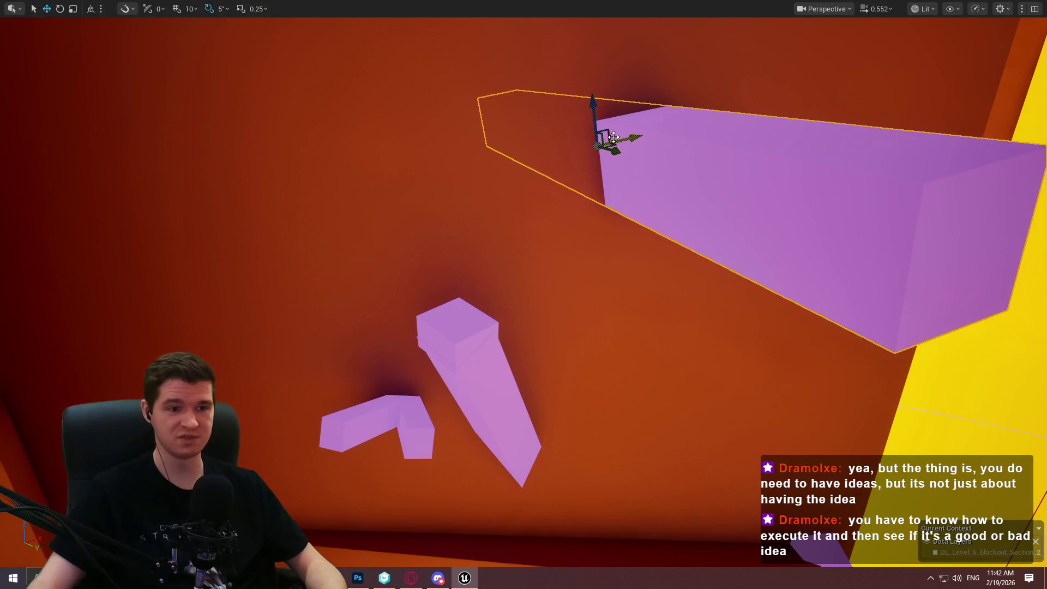
Frame the purple beam and slide it further left on the wall.
mouse_move(614, 136)
mouse_down()
mouse_move(589, 114)
mouse_move(577, 145)
mouse_move(591, 147)
mouse_up()
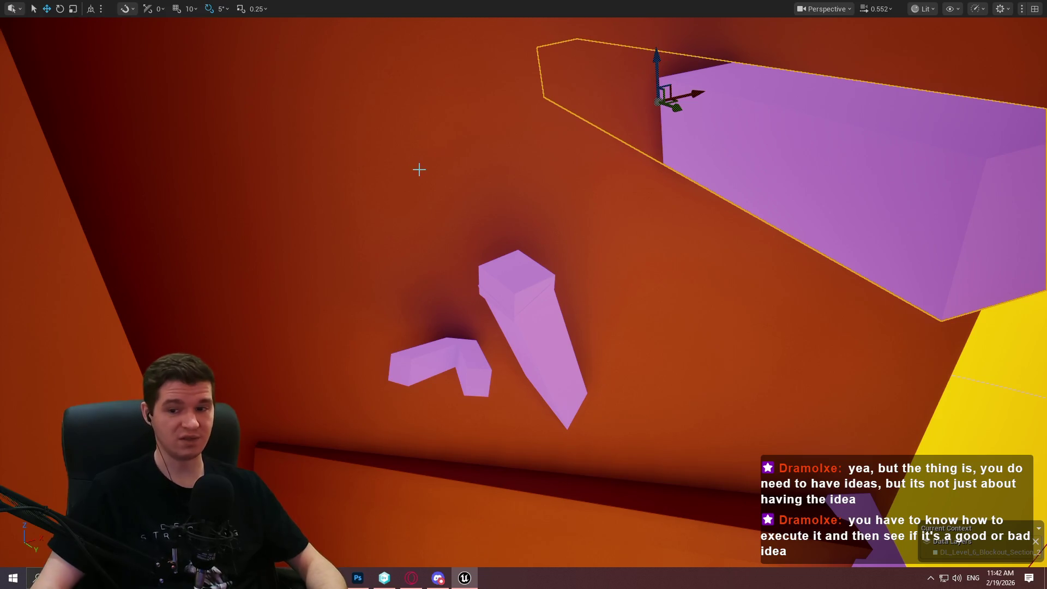
key(f)
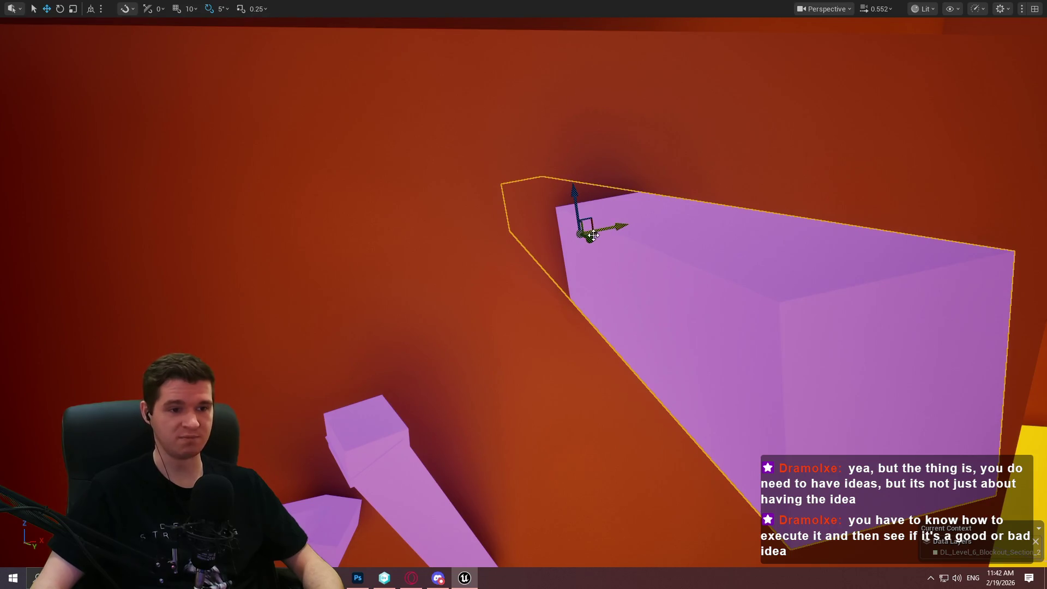
mouse_move(589, 229)
mouse_down()
mouse_move(580, 229)
mouse_move(602, 226)
mouse_up()
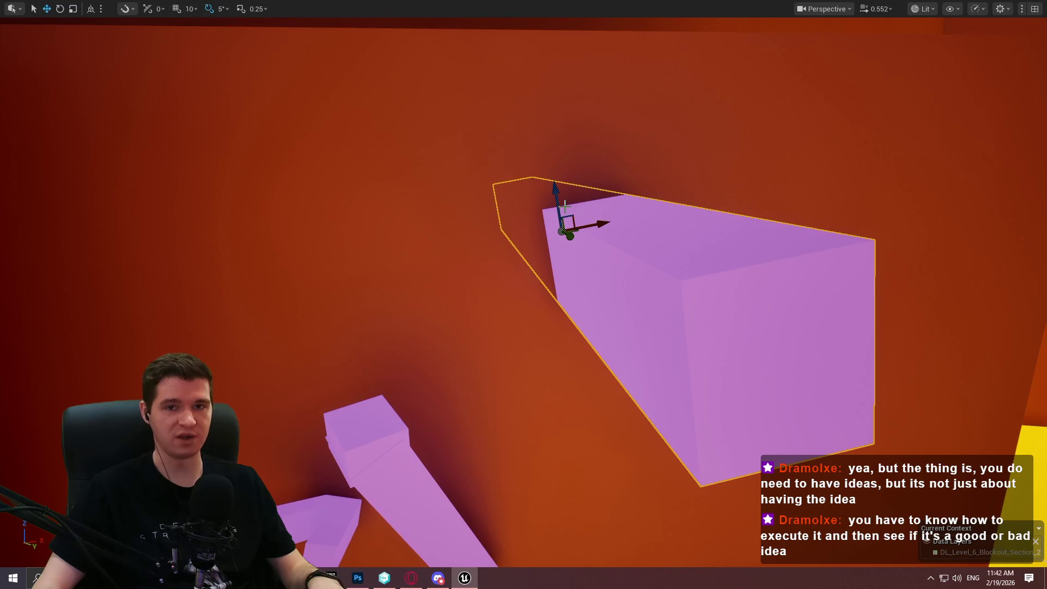
Shorten the purple block along its length and lower it down the wall.
key(r)
mouse_move(596, 224)
mouse_down()
mouse_move(567, 224)
mouse_move(616, 207)
mouse_move(683, 159)
mouse_up()
key(w)
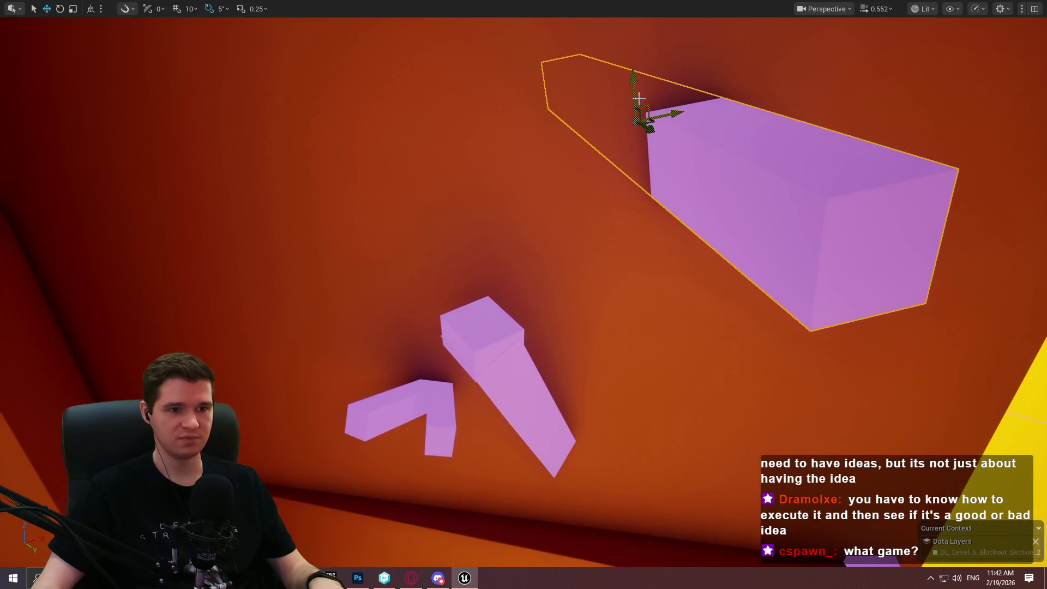
mouse_move(635, 72)
mouse_down()
mouse_move(622, 125)
mouse_move(583, 153)
mouse_move(656, 392)
mouse_up()
right_click(653, 396)
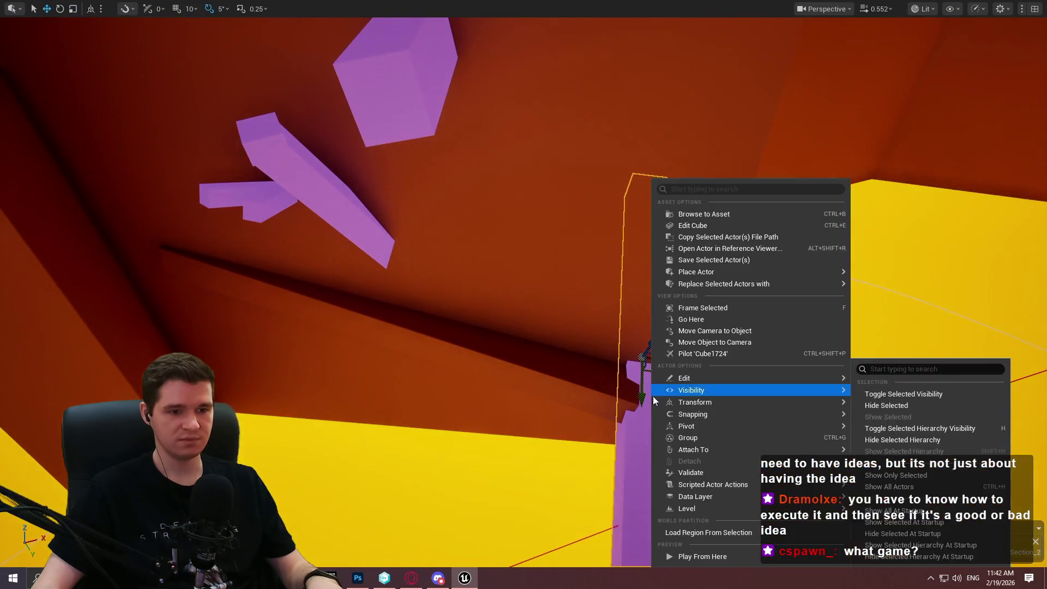
Playtest from the selected spot, climbing the character up the purple ledges.
click(702, 555)
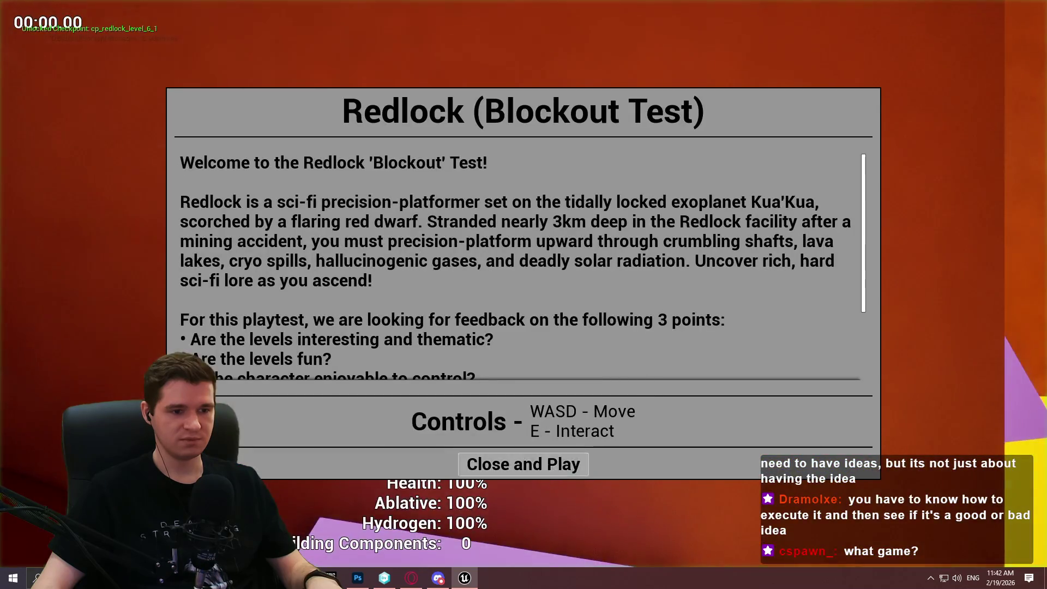
click(523, 463)
key(w)
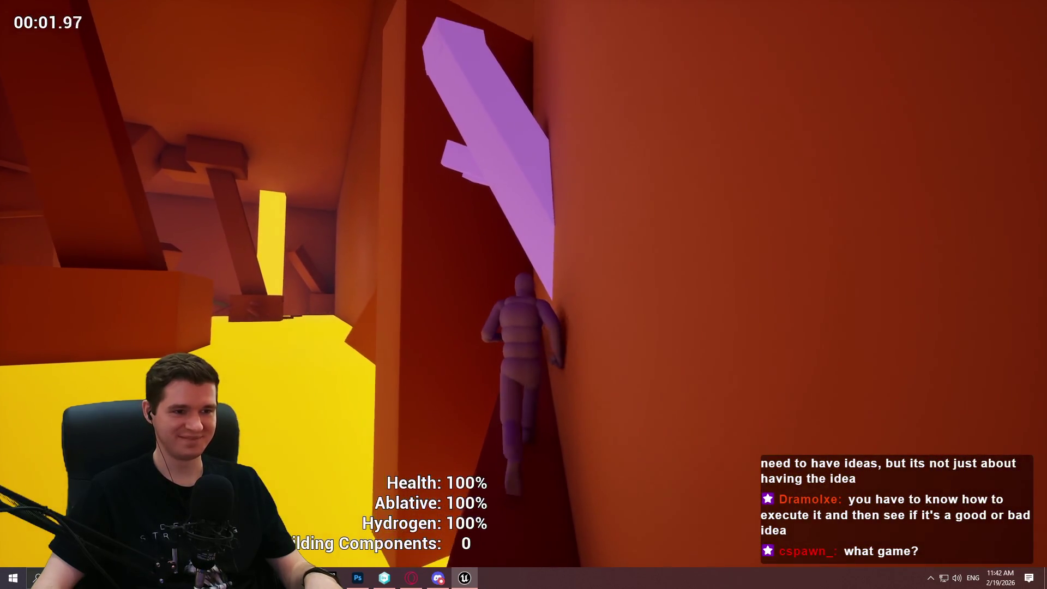
key(w)
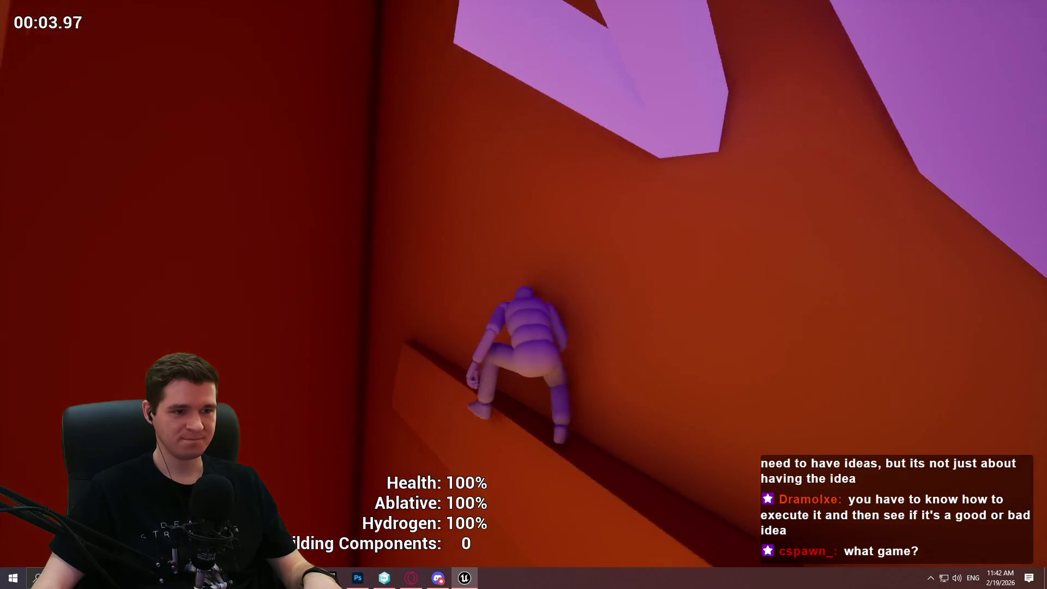
key(w)
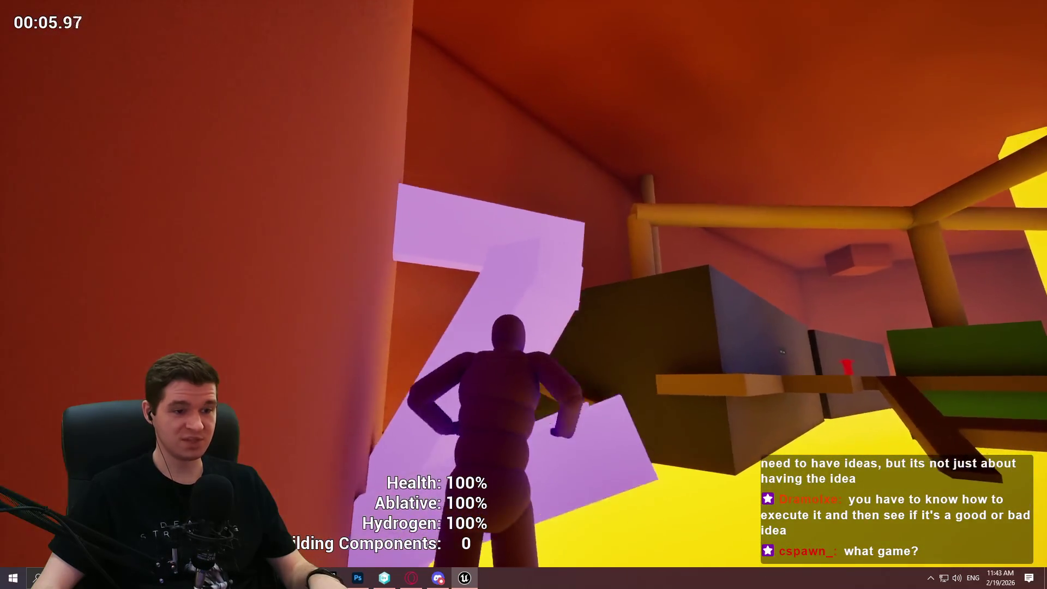
key(w)
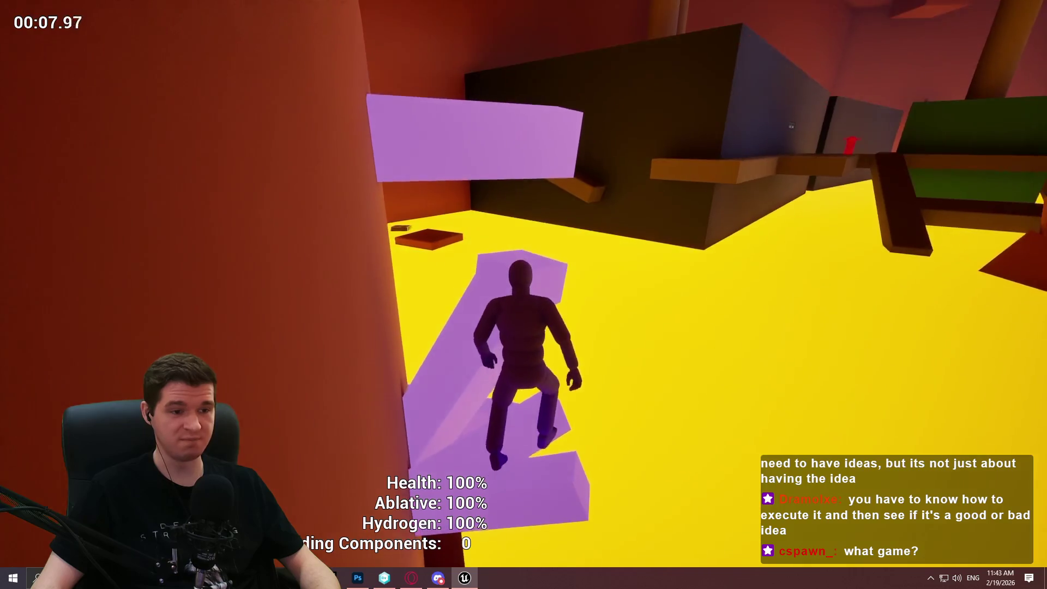
key(w)
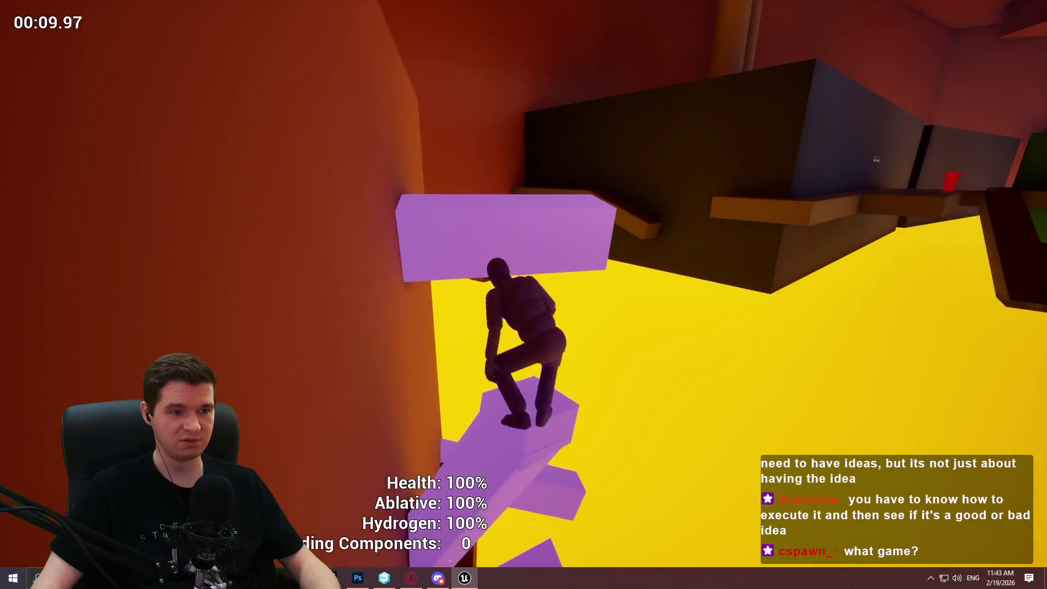
Climb over the red wall, onto the purple platform and up the orange wall, then stop playing.
key(w)
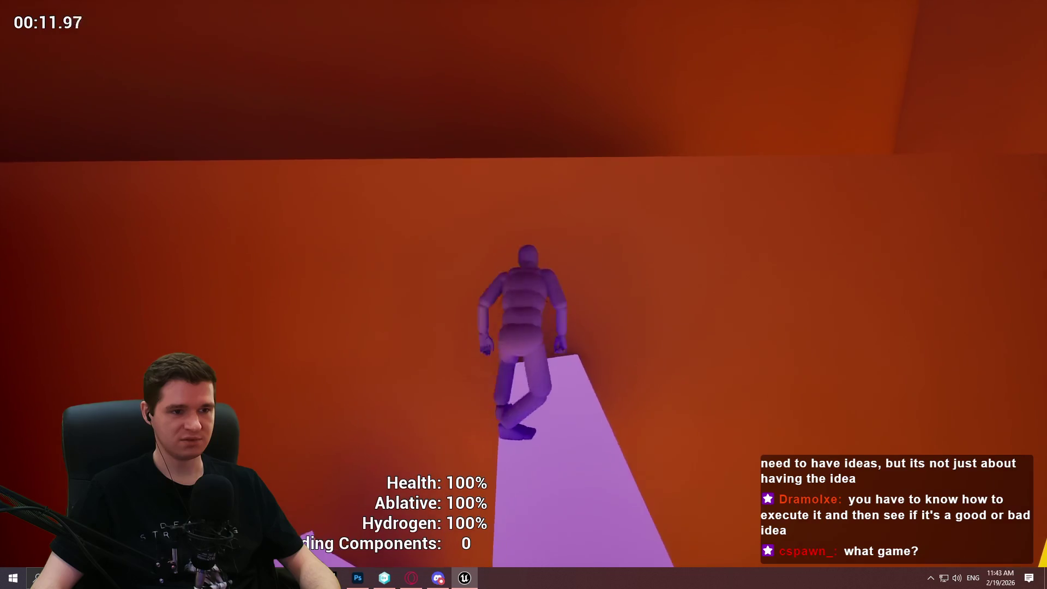
key(w)
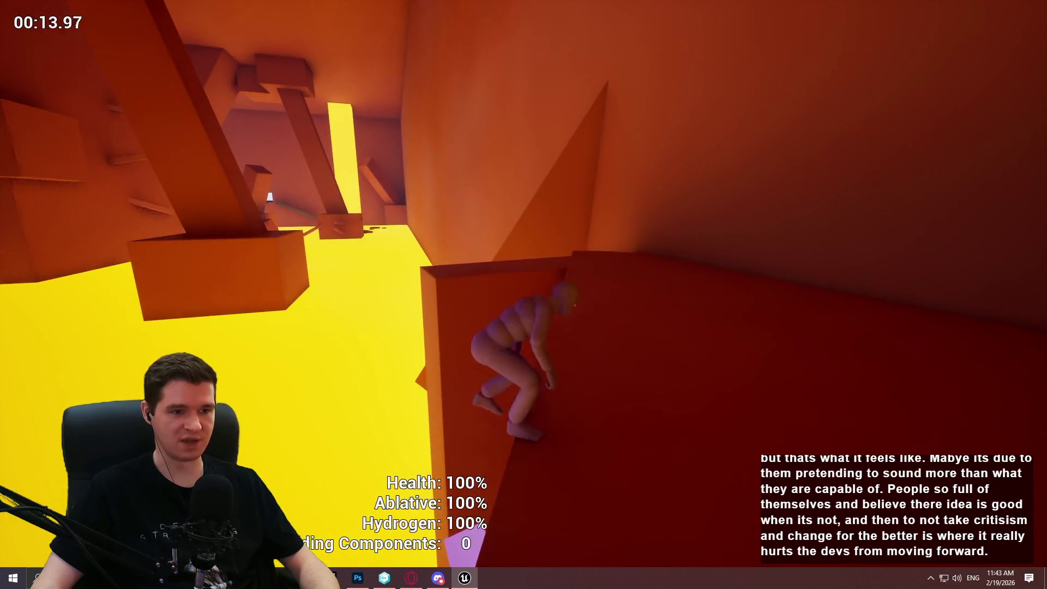
key(w)
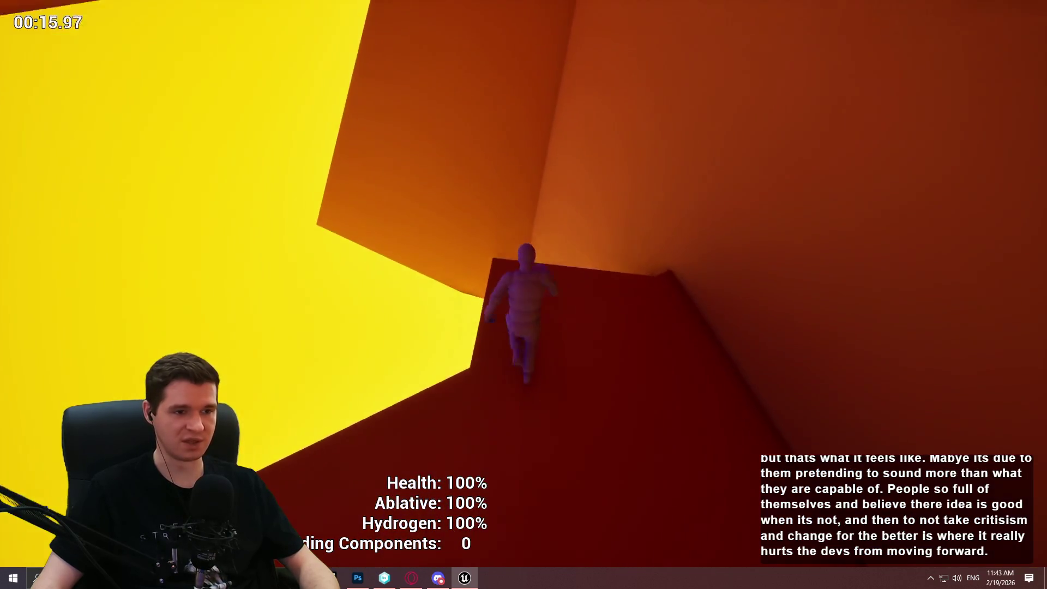
key(w)
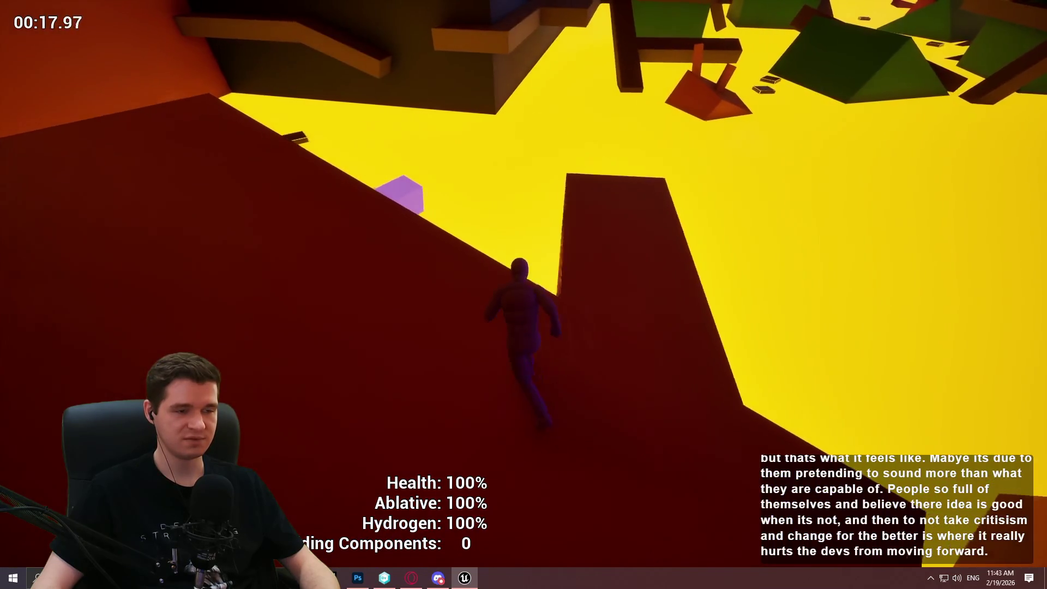
key(w)
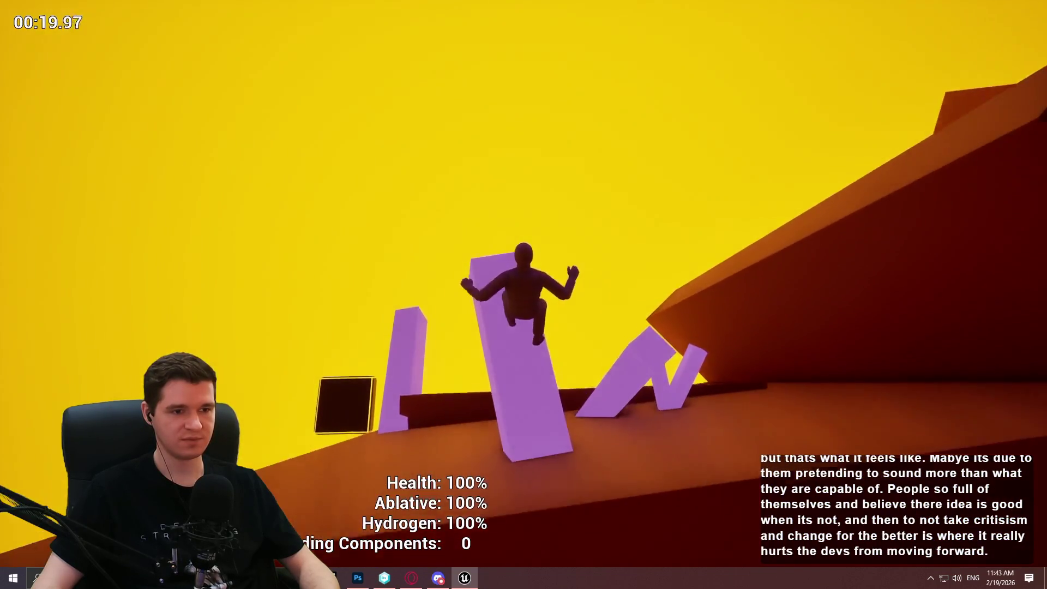
key(w)
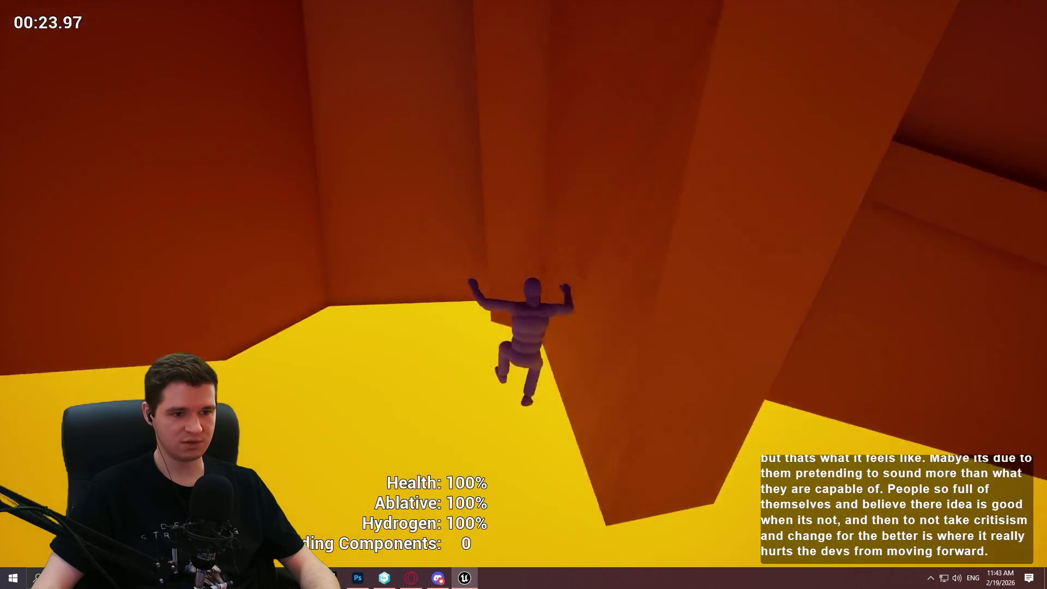
key(Escape)
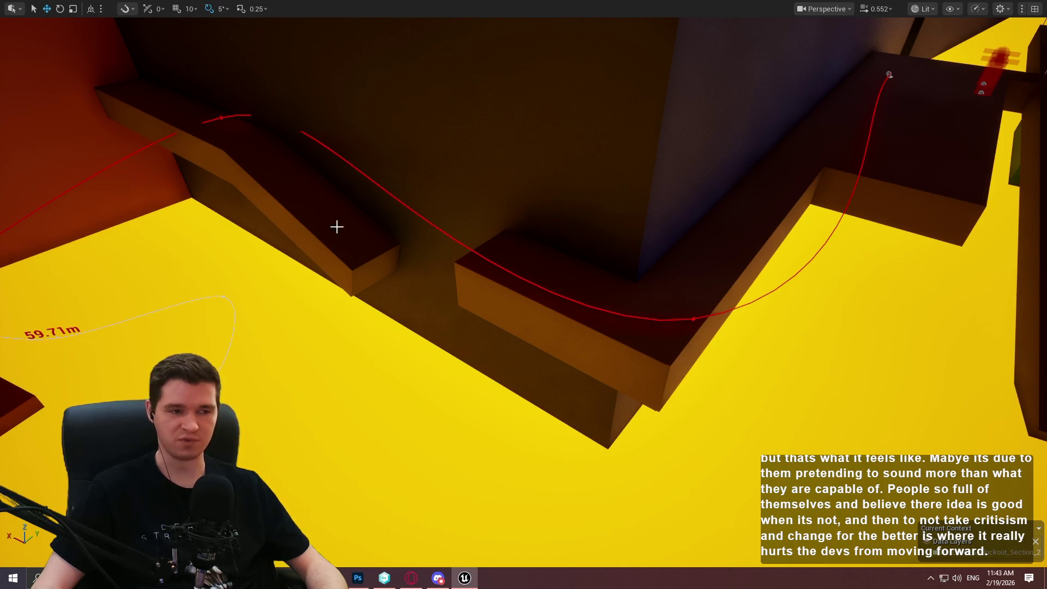
Fly the camera through the level and turn toward the purple blocks on the orange wall.
drag(339, 227, 339, 227)
drag(404, 210, 404, 210)
drag(528, 273, 528, 274)
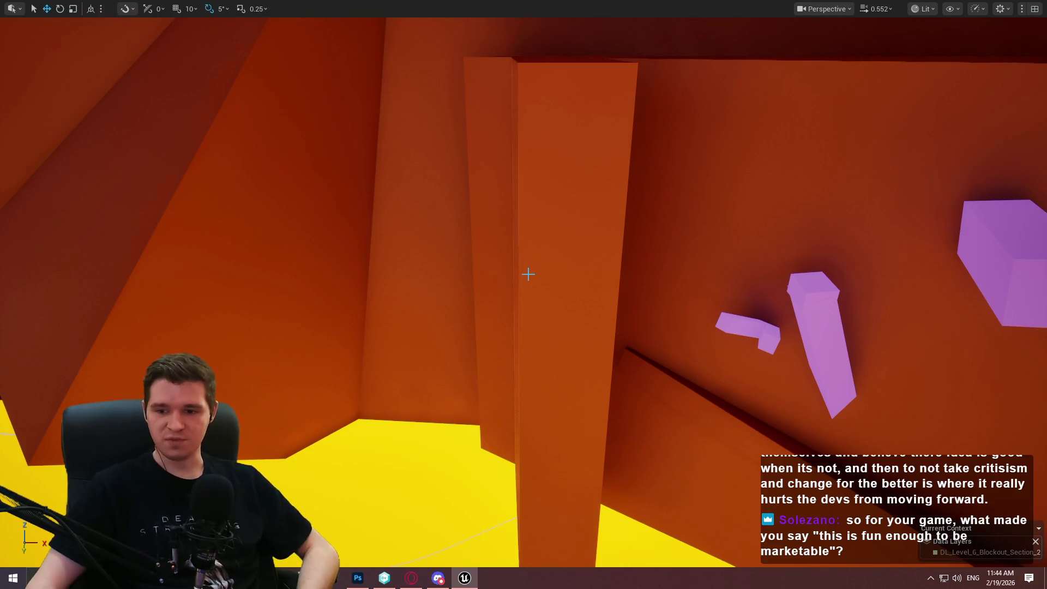
Fly out over the yellow level, turn toward the dark wall and ledge, and pull back.
mouse_move(617, 208)
mouse_down()
mouse_move(617, 234)
mouse_move(523, 311)
mouse_up()
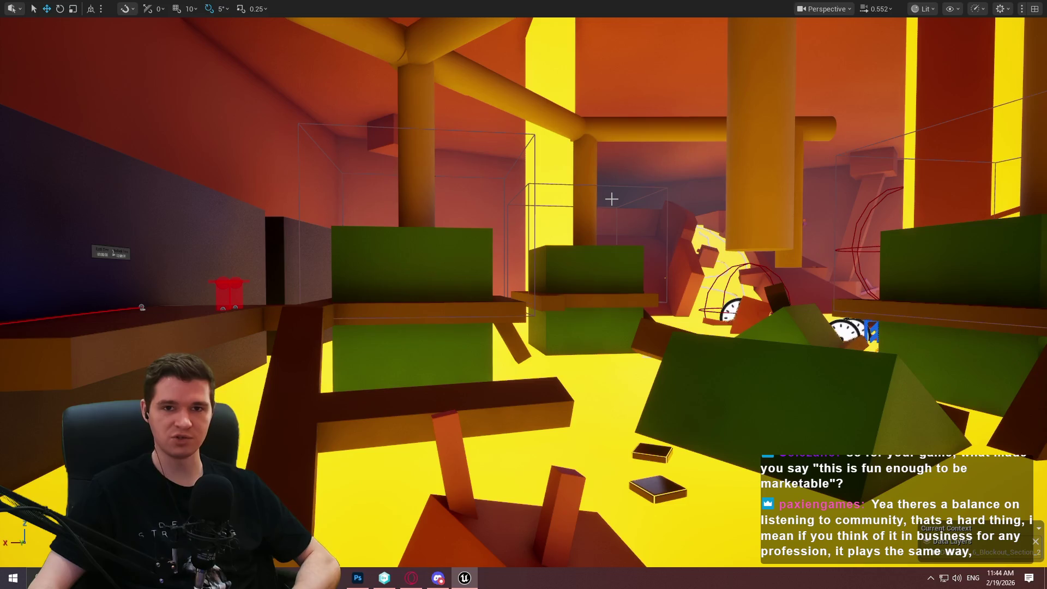
mouse_move(611, 198)
mouse_down()
mouse_move(491, 207)
mouse_move(445, 139)
mouse_up()
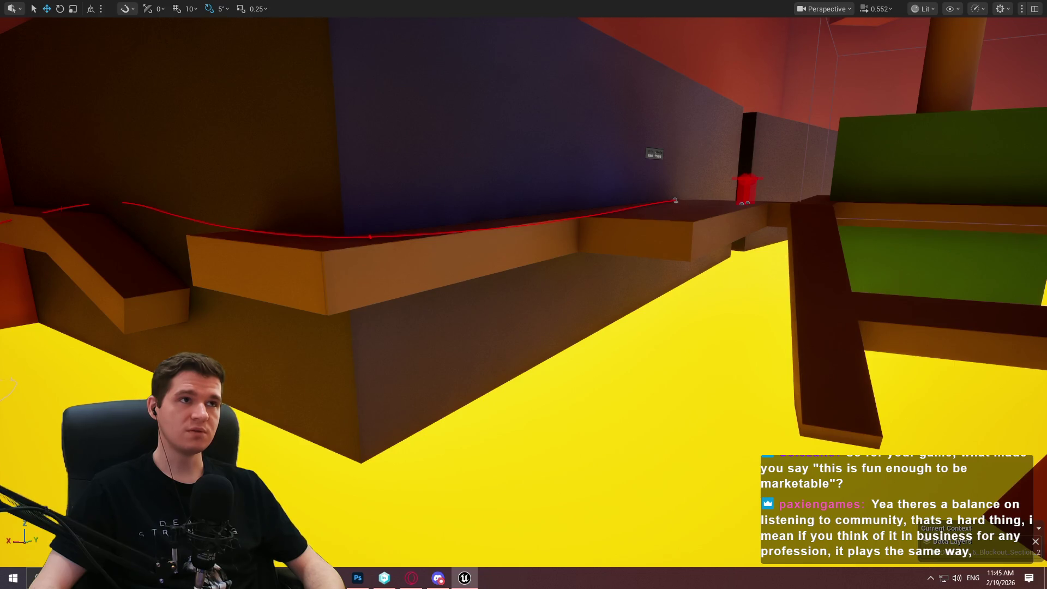
drag(628, 209, 610, 228)
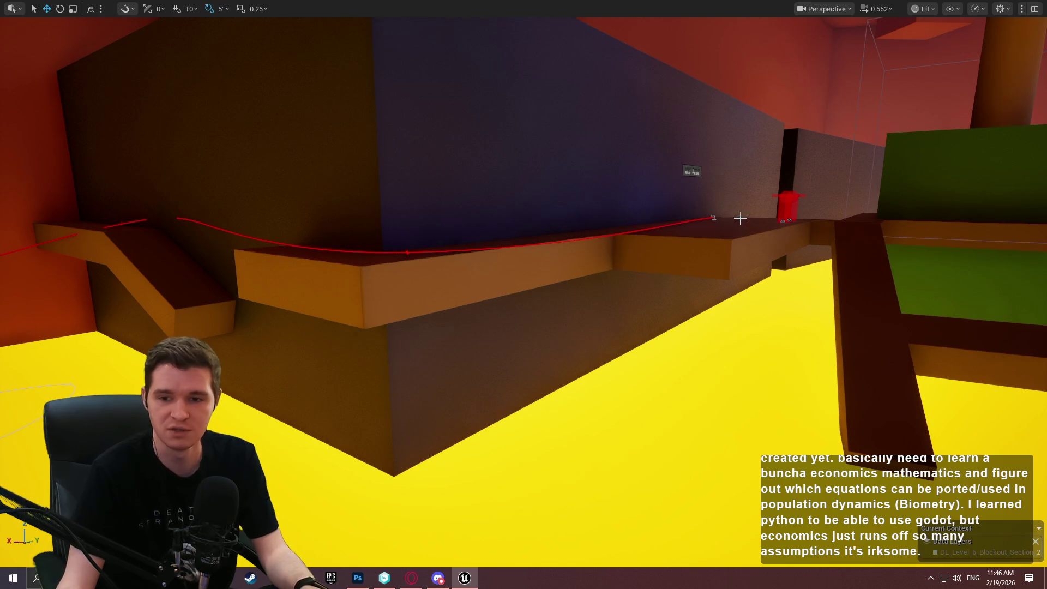
Move the upper purple ledge block down to the lower left of the orange wall.
drag(739, 218, 739, 164)
scroll(740, 218, down, 2)
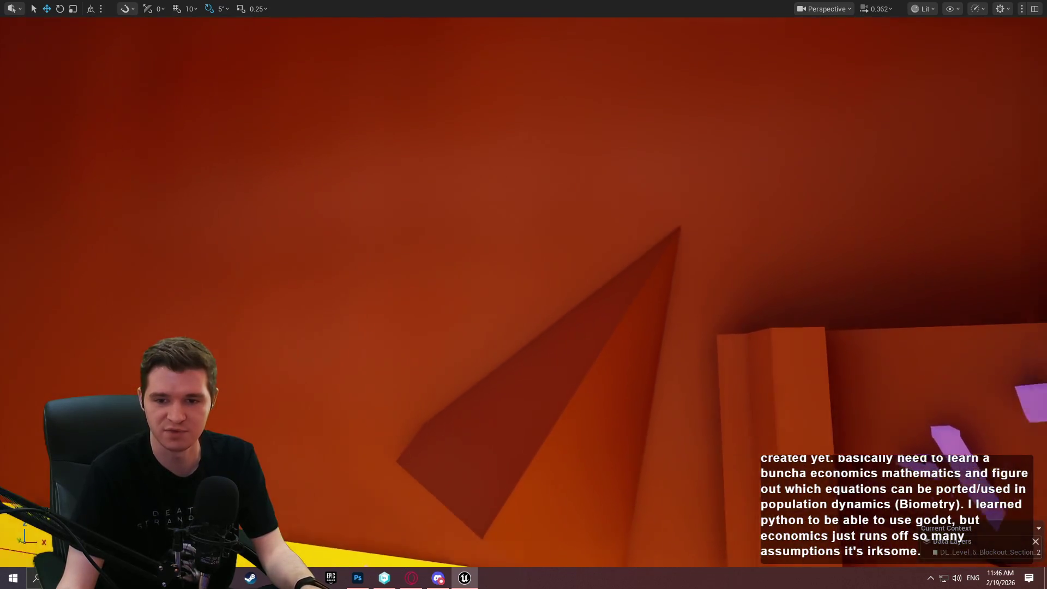
mouse_move(524, 294)
mouse_down()
mouse_move(627, 245)
mouse_move(594, 278)
mouse_move(584, 267)
mouse_move(600, 257)
mouse_move(564, 291)
mouse_move(556, 284)
mouse_move(890, 294)
mouse_move(979, 158)
mouse_up()
click(890, 295)
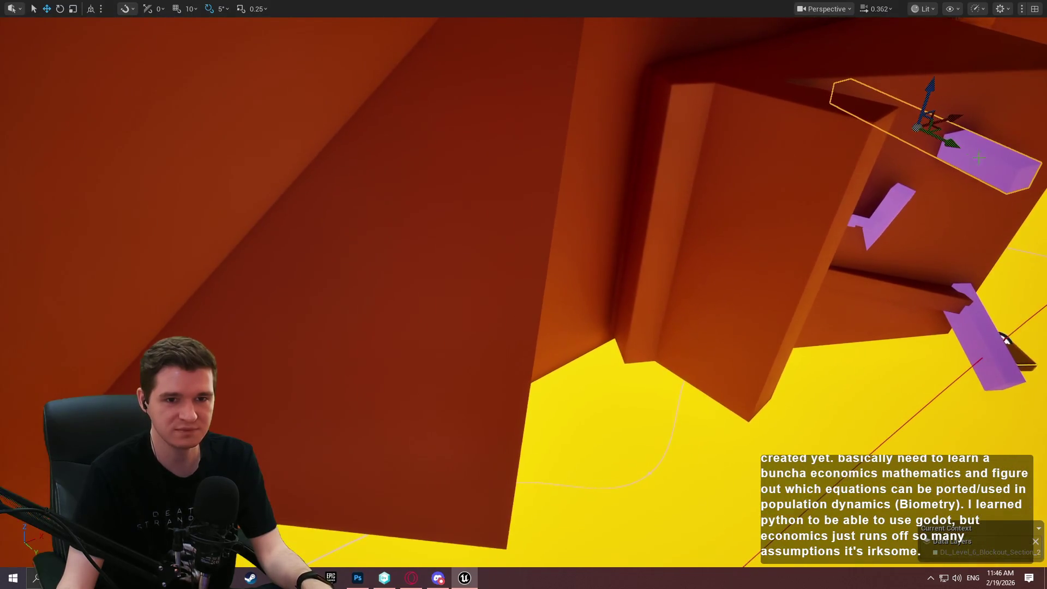
mouse_move(935, 131)
mouse_down()
mouse_move(661, 345)
mouse_move(409, 362)
mouse_move(424, 439)
mouse_up()
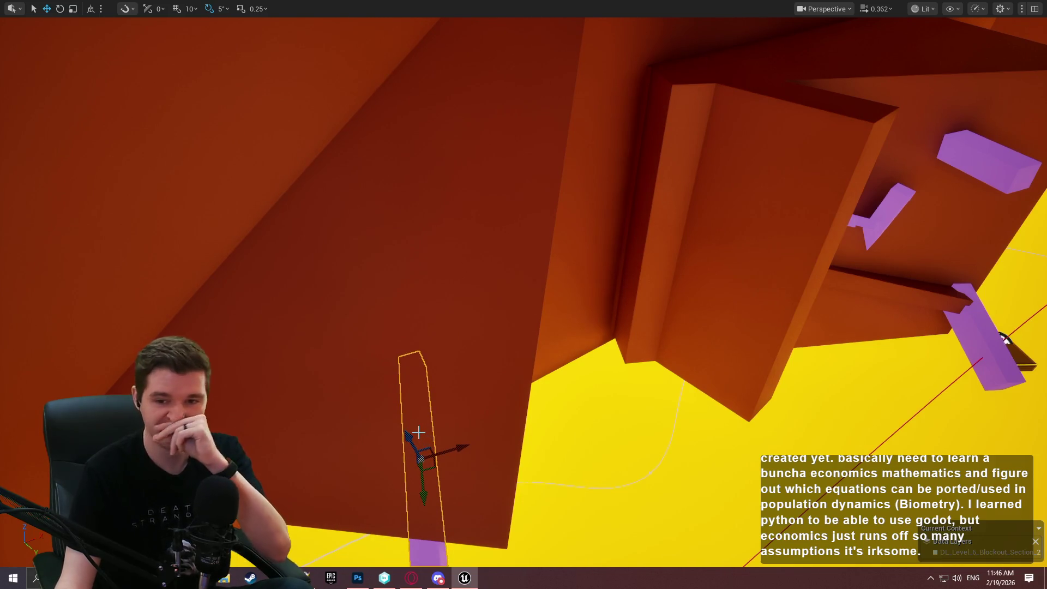